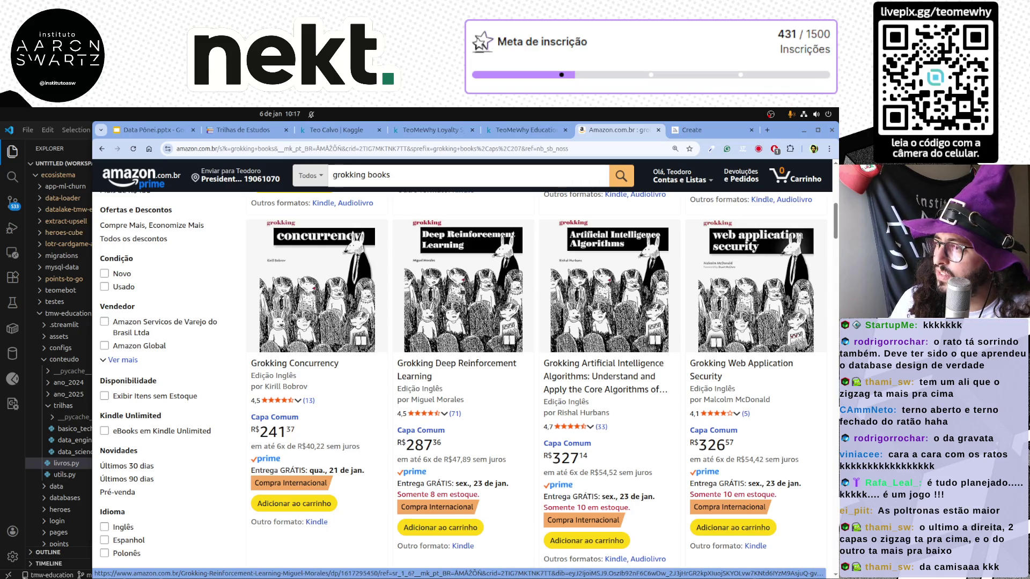
{"action": "scroll", "coordinate": [607, 364], "scroll_direction": "up", "scroll_amount": 1}
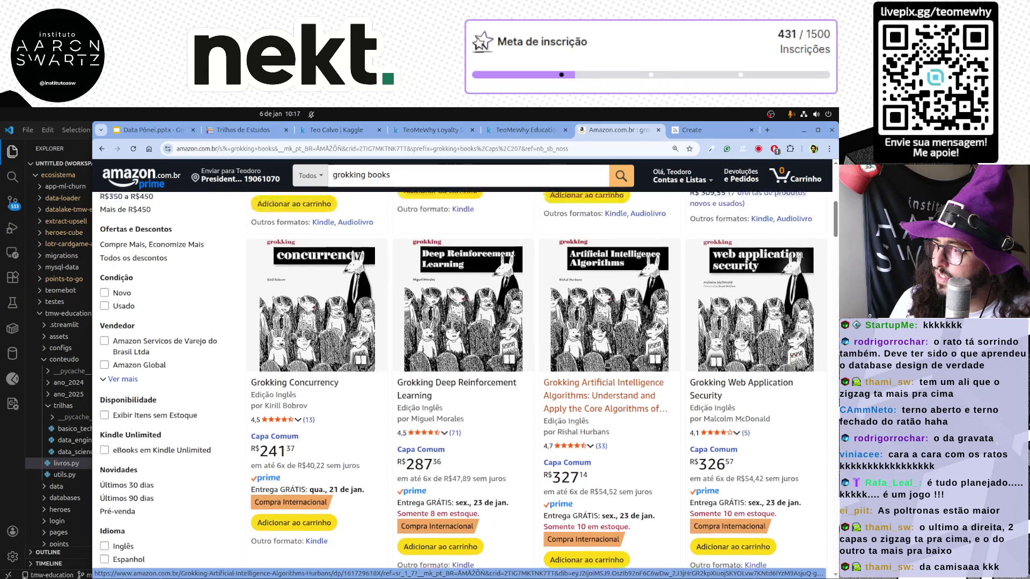
{"action": "scroll", "coordinate": [607, 364], "scroll_direction": "up", "scroll_amount": 2}
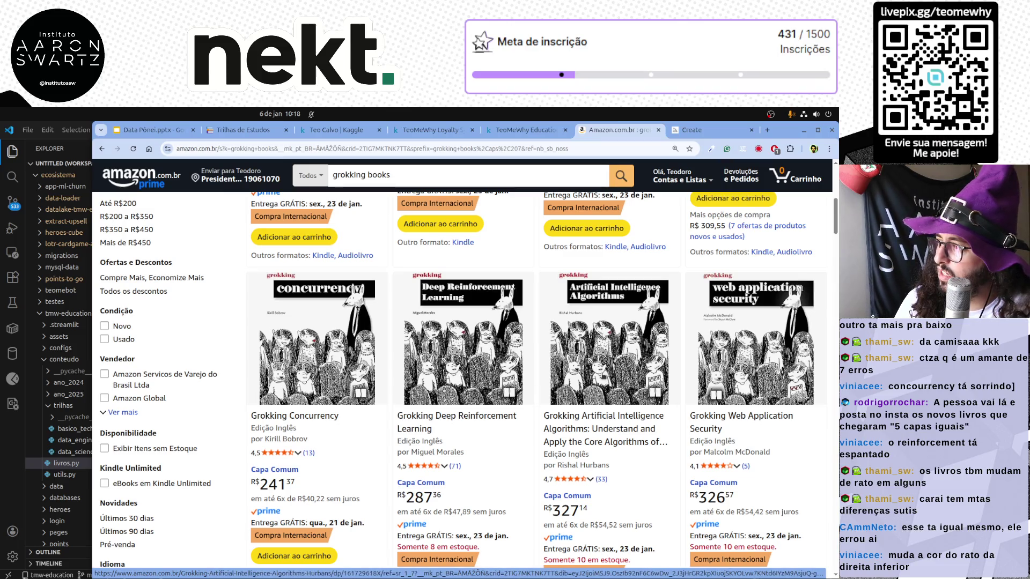
{"action": "scroll", "coordinate": [603, 374], "scroll_direction": "up", "scroll_amount": 2}
{"action": "scroll", "coordinate": [602, 373], "scroll_direction": "up", "scroll_amount": 4}
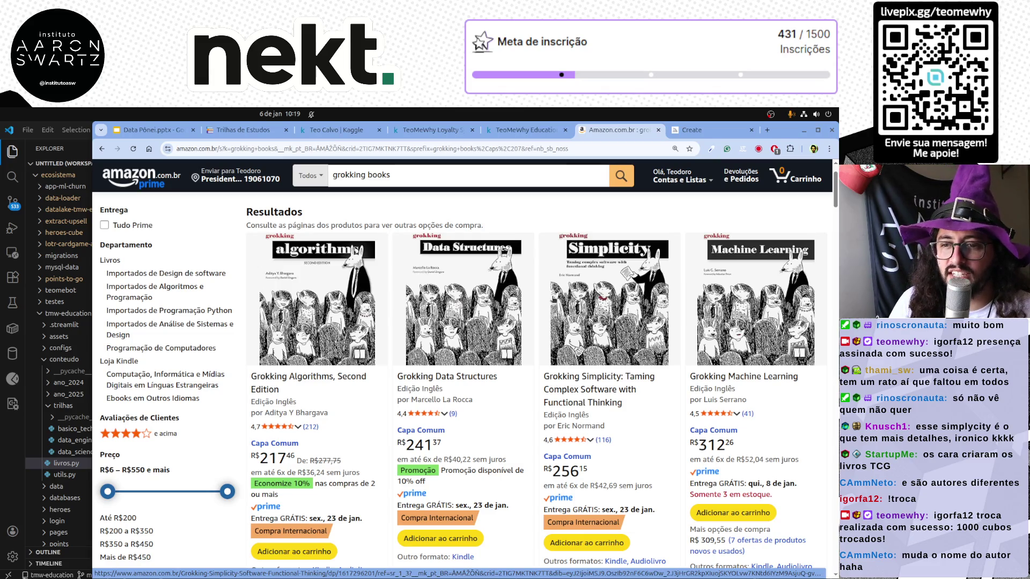
{"action": "scroll", "coordinate": [659, 360], "scroll_direction": "down", "scroll_amount": 1}
{"action": "scroll", "coordinate": [660, 360], "scroll_direction": "down", "scroll_amount": 5}
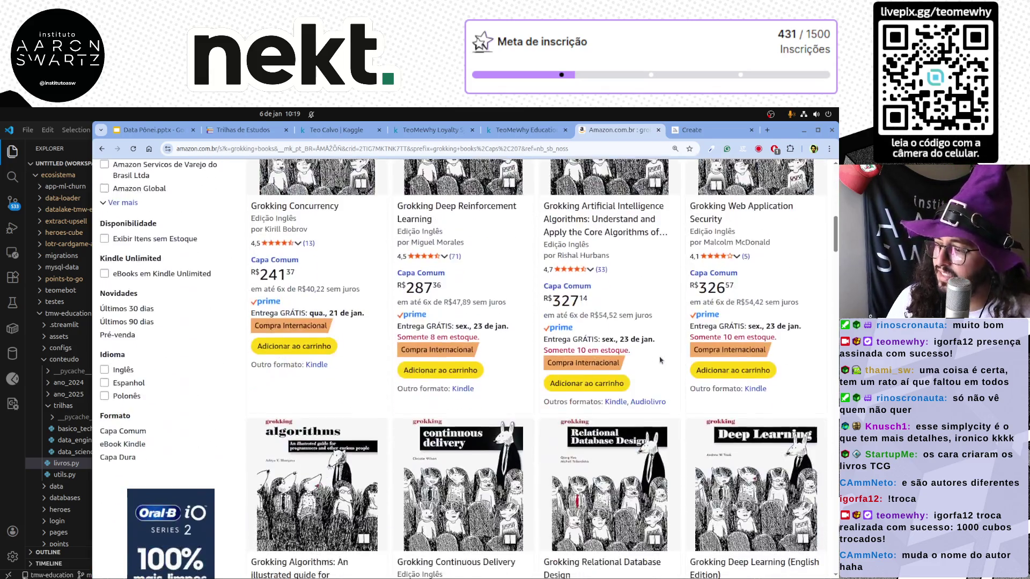
{"action": "scroll", "coordinate": [659, 359], "scroll_direction": "down", "scroll_amount": 2}
{"action": "scroll", "coordinate": [659, 360], "scroll_direction": "down", "scroll_amount": 2}
{"action": "scroll", "coordinate": [660, 360], "scroll_direction": "down", "scroll_amount": 1}
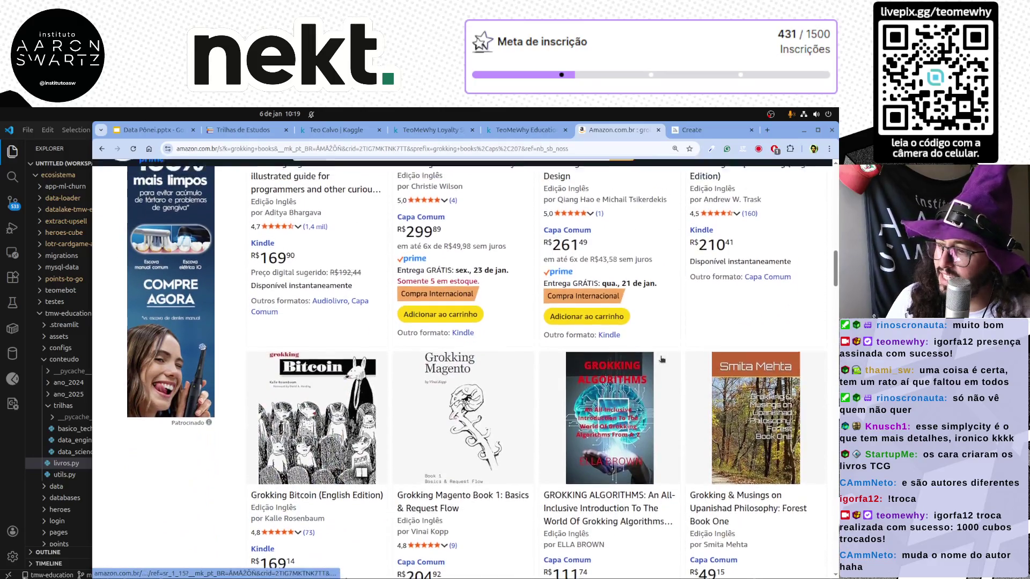
{"action": "scroll", "coordinate": [661, 360], "scroll_direction": "up", "scroll_amount": 1}
{"action": "scroll", "coordinate": [661, 360], "scroll_direction": "down", "scroll_amount": 1}
{"action": "scroll", "coordinate": [661, 360], "scroll_direction": "down", "scroll_amount": 2}
{"action": "scroll", "coordinate": [660, 360], "scroll_direction": "down", "scroll_amount": 2}
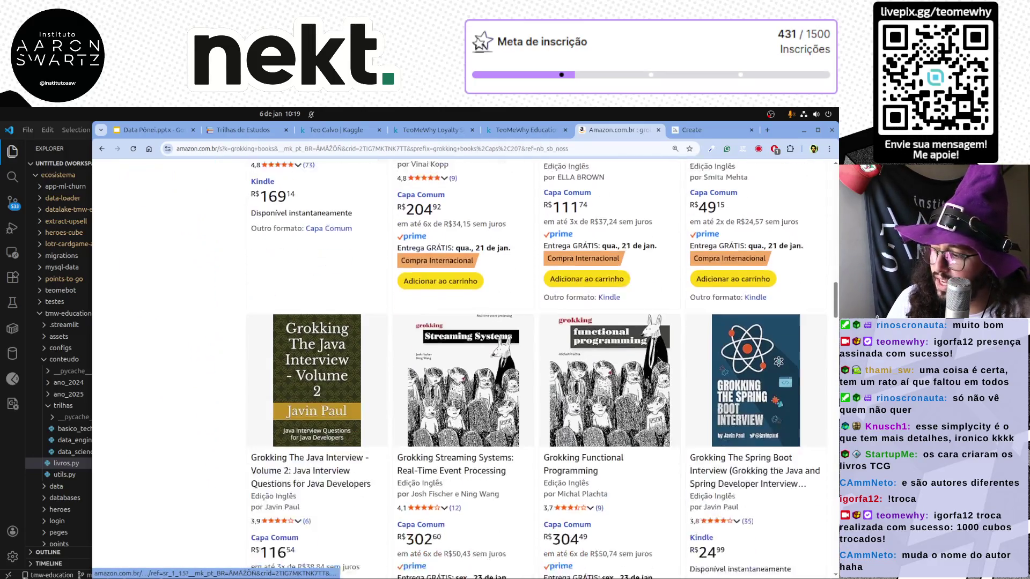
{"action": "scroll", "coordinate": [630, 379], "scroll_direction": "down", "scroll_amount": 3}
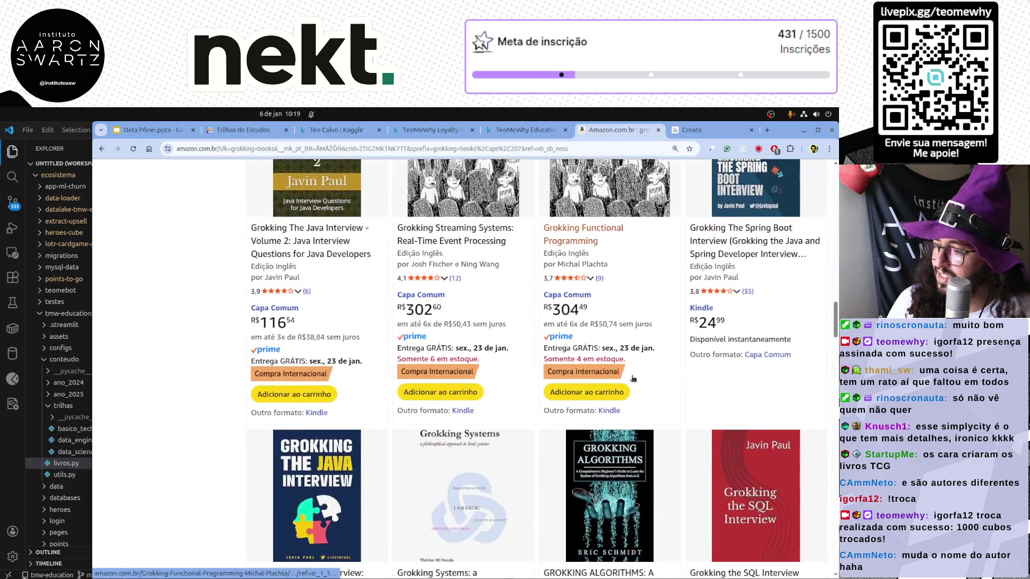
{"action": "scroll", "coordinate": [631, 378], "scroll_direction": "down", "scroll_amount": 1}
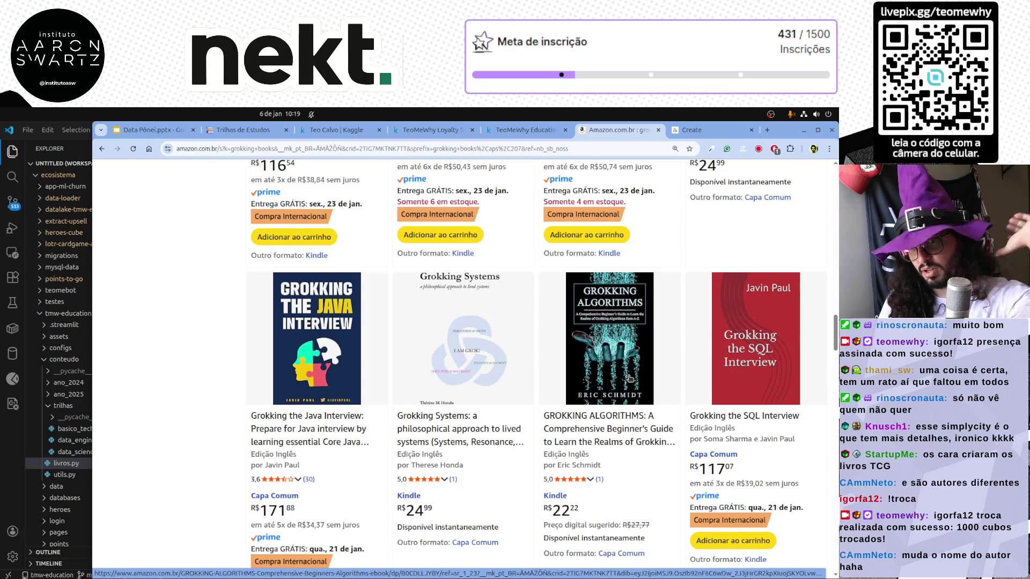
{"action": "scroll", "coordinate": [631, 378], "scroll_direction": "up", "scroll_amount": 3}
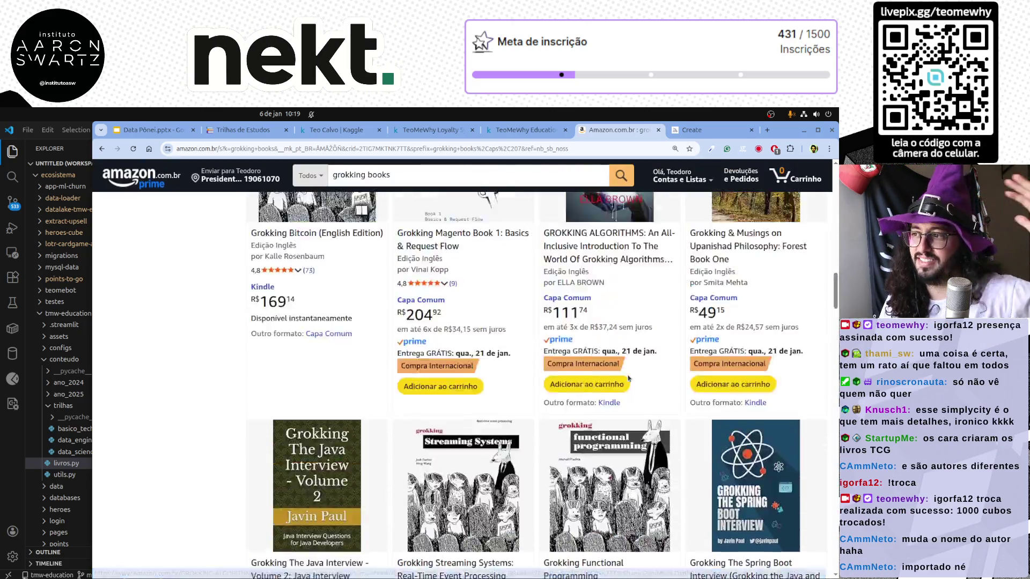
{"action": "scroll", "coordinate": [630, 377], "scroll_direction": "up", "scroll_amount": 3}
{"action": "scroll", "coordinate": [630, 377], "scroll_direction": "up", "scroll_amount": 2}
{"action": "scroll", "coordinate": [630, 377], "scroll_direction": "up", "scroll_amount": 3}
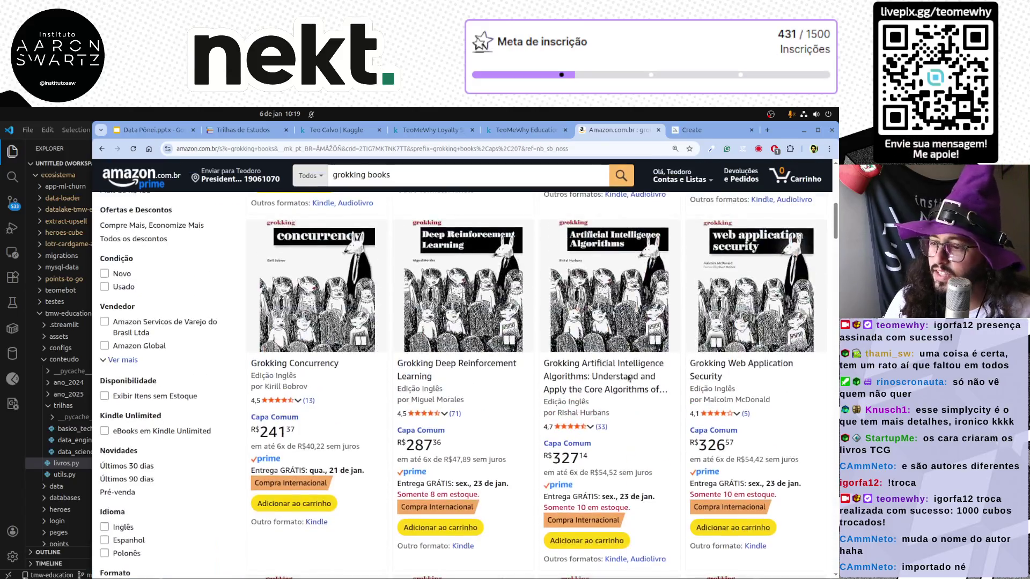
{"action": "scroll", "coordinate": [630, 378], "scroll_direction": "up", "scroll_amount": 3}
{"action": "scroll", "coordinate": [630, 377], "scroll_direction": "up", "scroll_amount": 2}
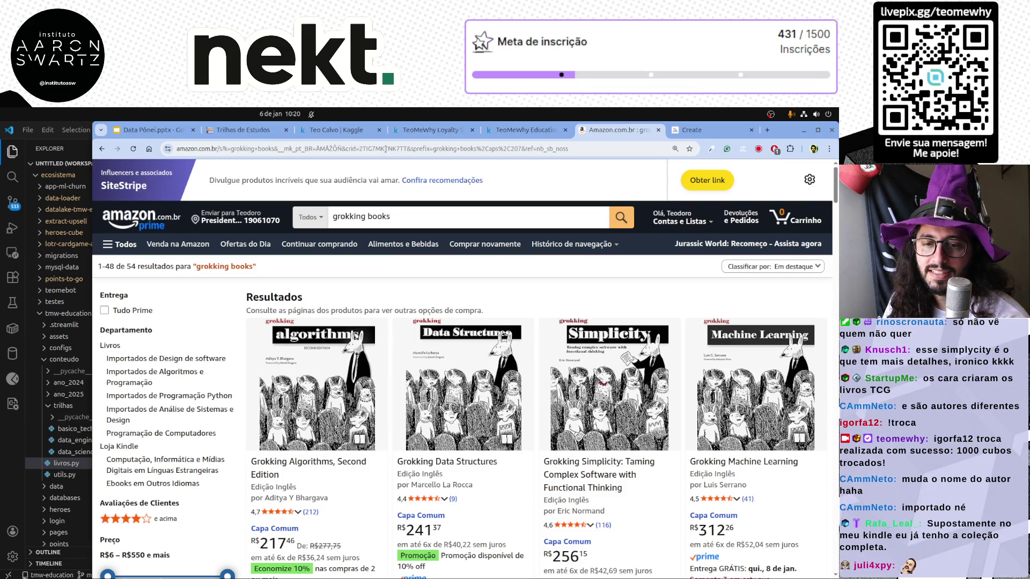
Cycle through the open tabs, passing the Amazon grokking results, slides, Kaggle and Midjourney pages.
{"action": "key", "text": "ctrl+Tab"}
{"action": "left_click", "coordinate": [614, 130]}
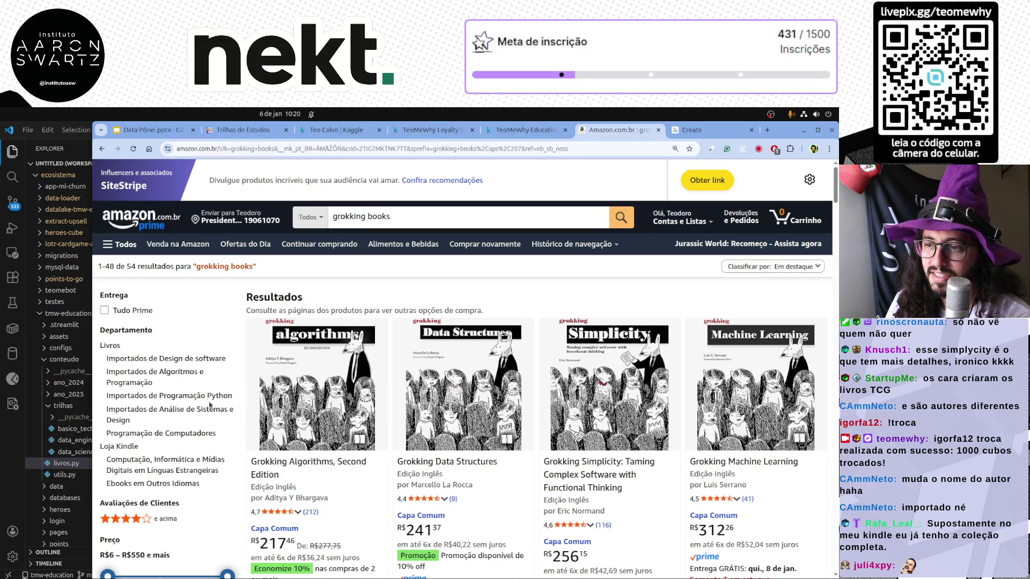
{"action": "scroll", "coordinate": [209, 405], "scroll_direction": "down", "scroll_amount": 5}
{"action": "scroll", "coordinate": [209, 406], "scroll_direction": "down", "scroll_amount": 5}
{"action": "scroll", "coordinate": [209, 406], "scroll_direction": "down", "scroll_amount": 5}
{"action": "scroll", "coordinate": [208, 407], "scroll_direction": "down", "scroll_amount": 5}
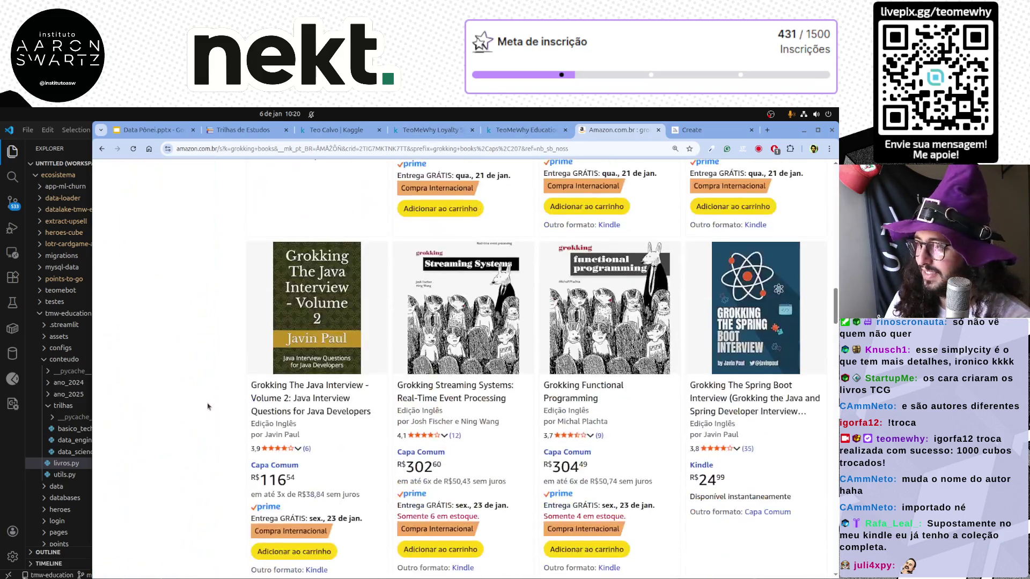
{"action": "scroll", "coordinate": [207, 406], "scroll_direction": "down", "scroll_amount": 3}
{"action": "scroll", "coordinate": [208, 406], "scroll_direction": "down", "scroll_amount": 3}
{"action": "scroll", "coordinate": [208, 407], "scroll_direction": "down", "scroll_amount": 2}
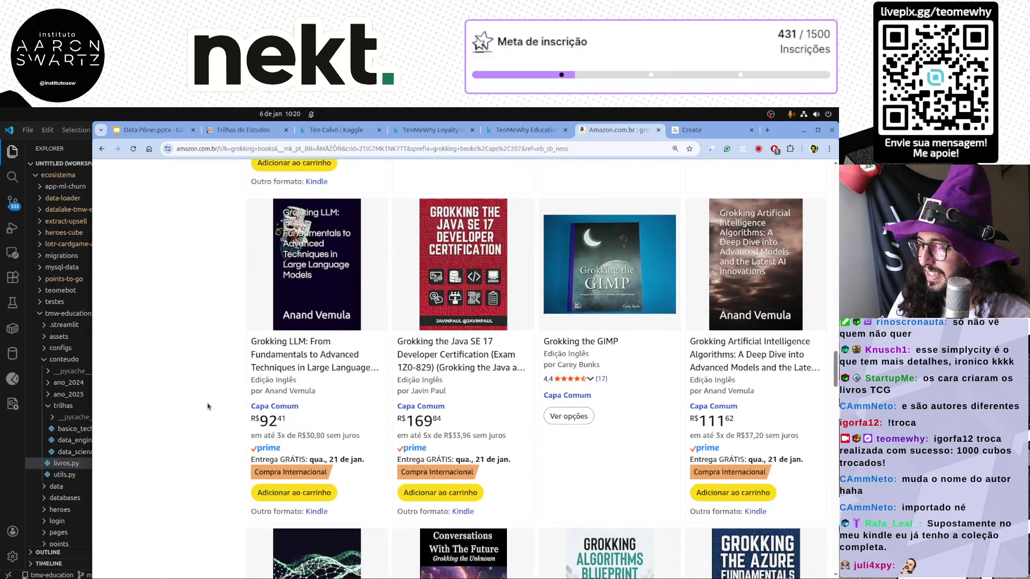
{"action": "scroll", "coordinate": [208, 406], "scroll_direction": "down", "scroll_amount": 3}
{"action": "scroll", "coordinate": [208, 406], "scroll_direction": "up", "scroll_amount": 3}
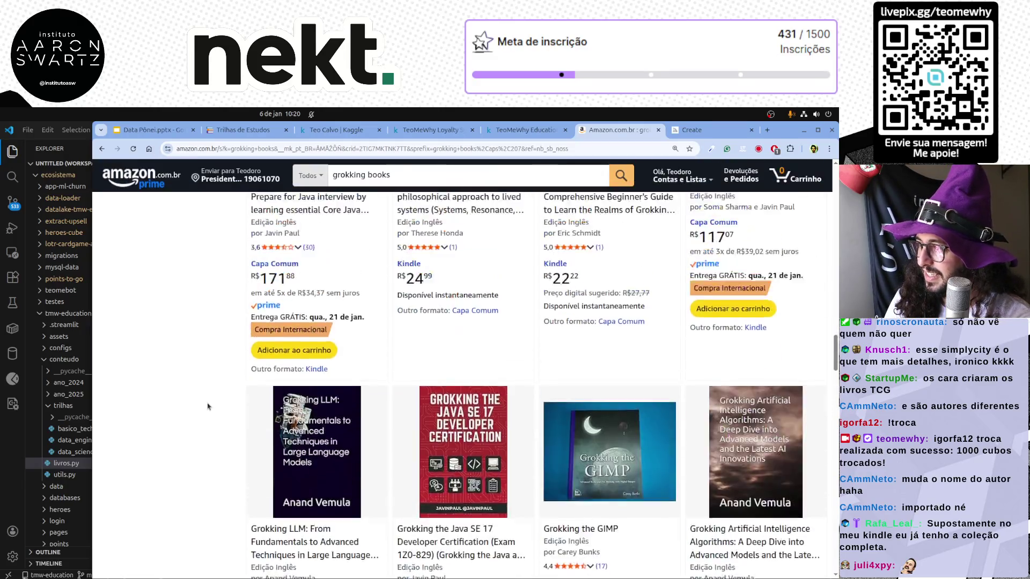
{"action": "scroll", "coordinate": [208, 406], "scroll_direction": "up", "scroll_amount": 3}
{"action": "scroll", "coordinate": [208, 406], "scroll_direction": "up", "scroll_amount": 3}
{"action": "scroll", "coordinate": [208, 406], "scroll_direction": "up", "scroll_amount": 3}
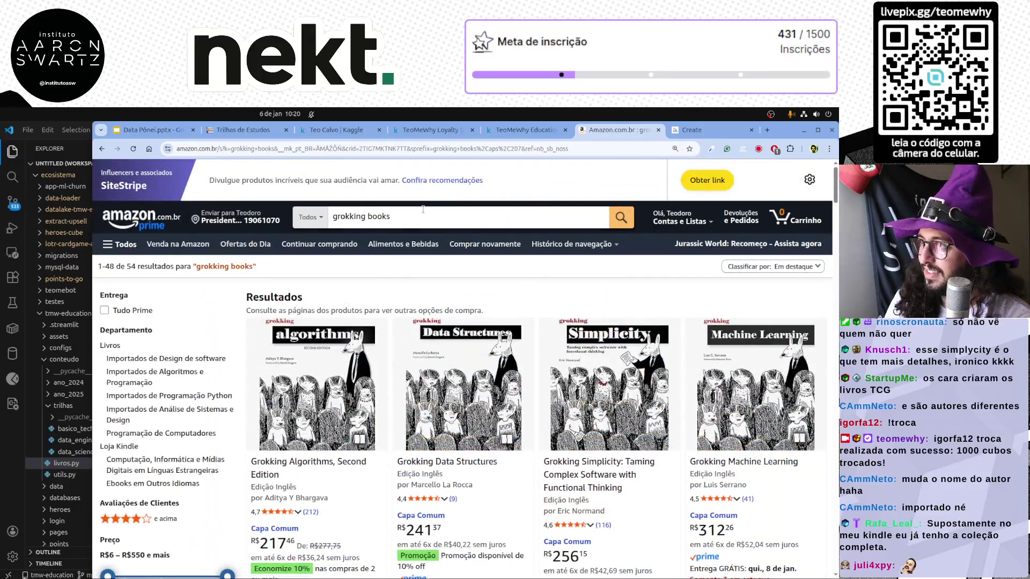
{"action": "left_click", "coordinate": [513, 136]}
{"action": "key", "text": "ctrl+shift+Tab"}
{"action": "key", "text": "ctrl+shift+Tab"}
{"action": "key", "text": "ctrl+shift+Tab"}
{"action": "key", "text": "ctrl+shift+Tab"}
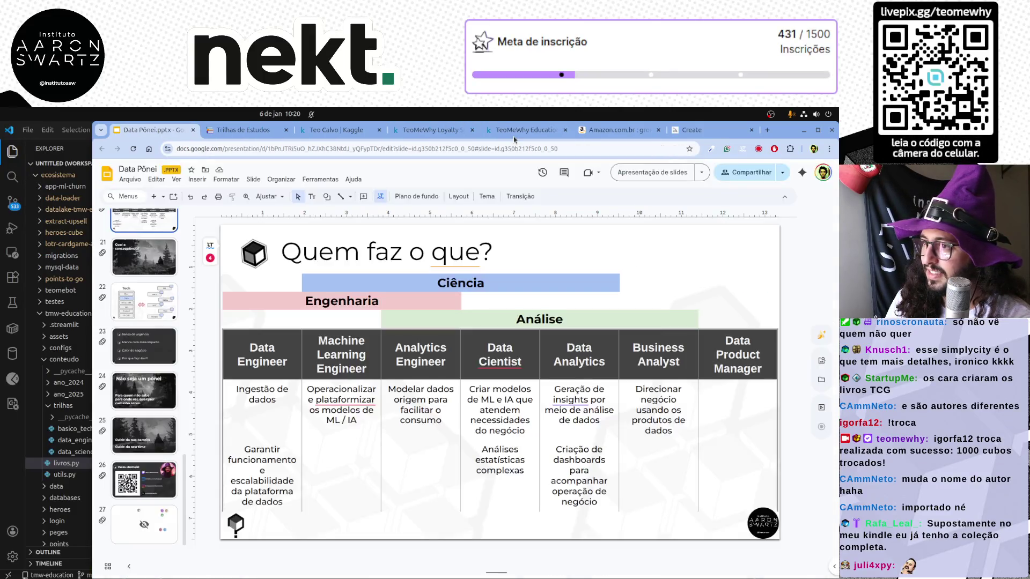
{"action": "key", "text": "ctrl+Tab"}
{"action": "key", "text": "ctrl+Tab"}
{"action": "key", "text": "ctrl+Tab"}
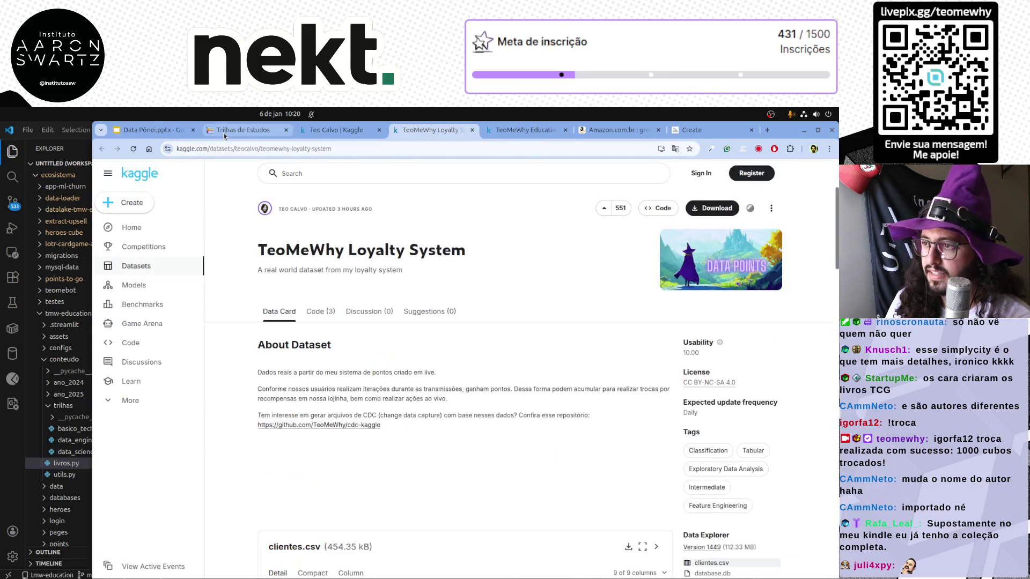
{"action": "key", "text": "ctrl+Tab"}
{"action": "key", "text": "ctrl+Tab"}
{"action": "key", "text": "ctrl+Tab"}
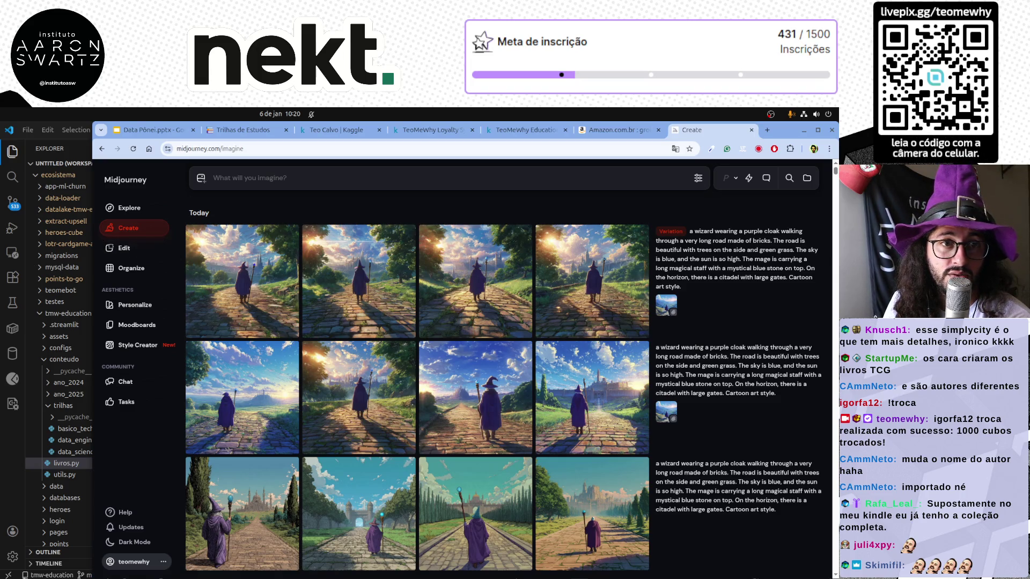
In a new tab, reach the shared '2026' Google Drive folder via the omnibox suggestion.
{"action": "left_click", "coordinate": [767, 133]}
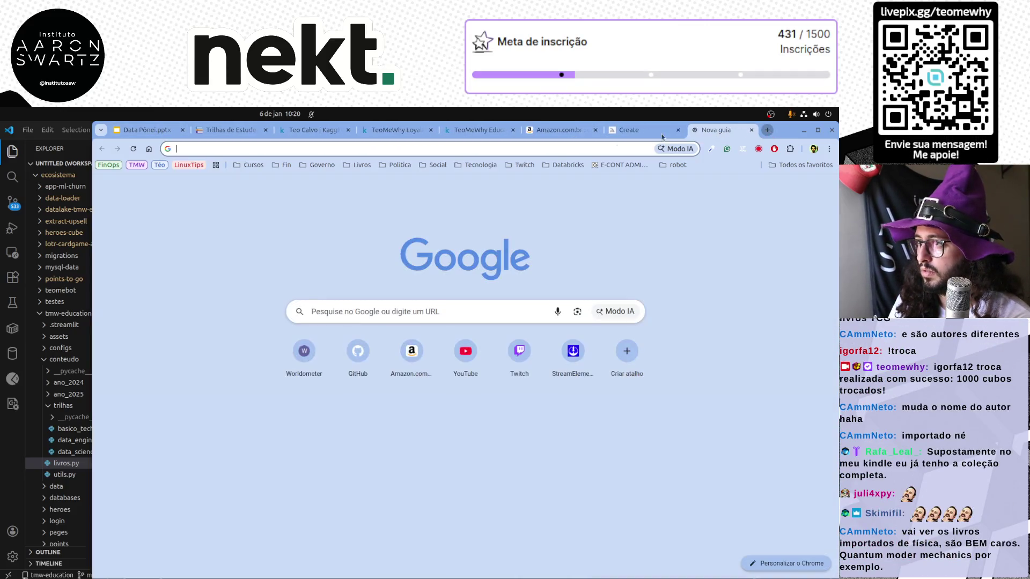
{"action": "left_click", "coordinate": [405, 152]}
{"action": "type", "text": "2"}
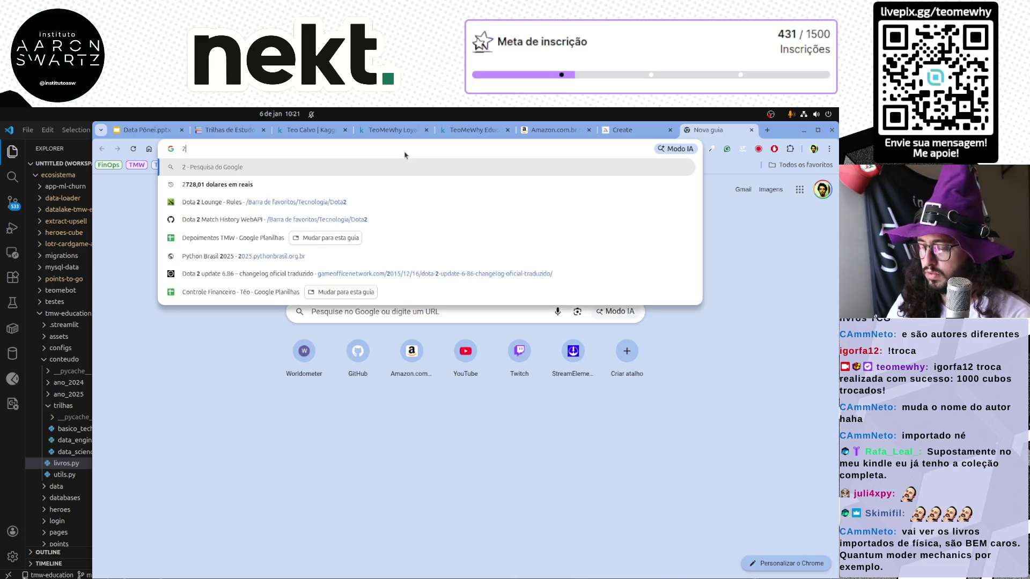
{"action": "type", "text": "026"}
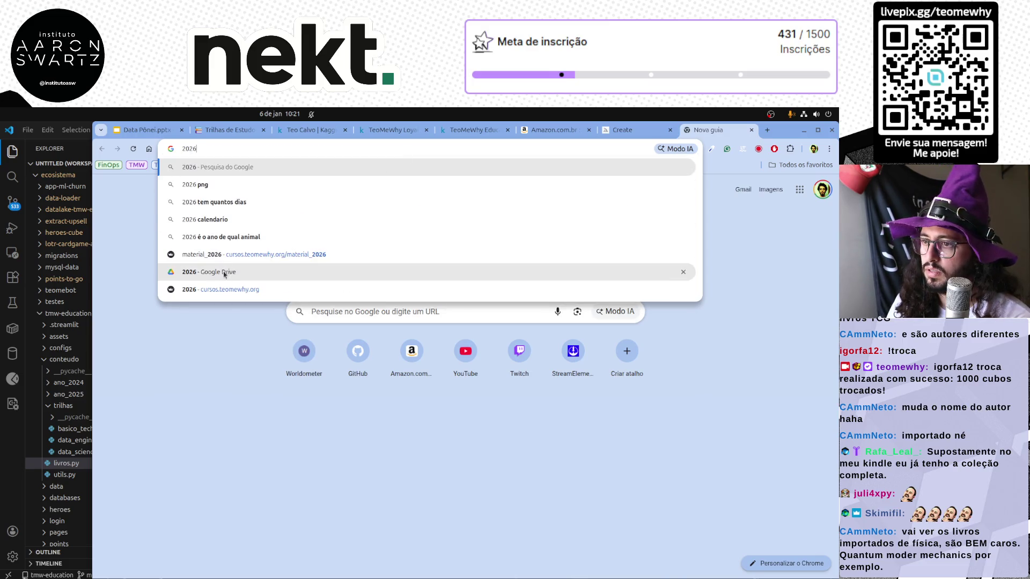
{"action": "left_click", "coordinate": [226, 274]}
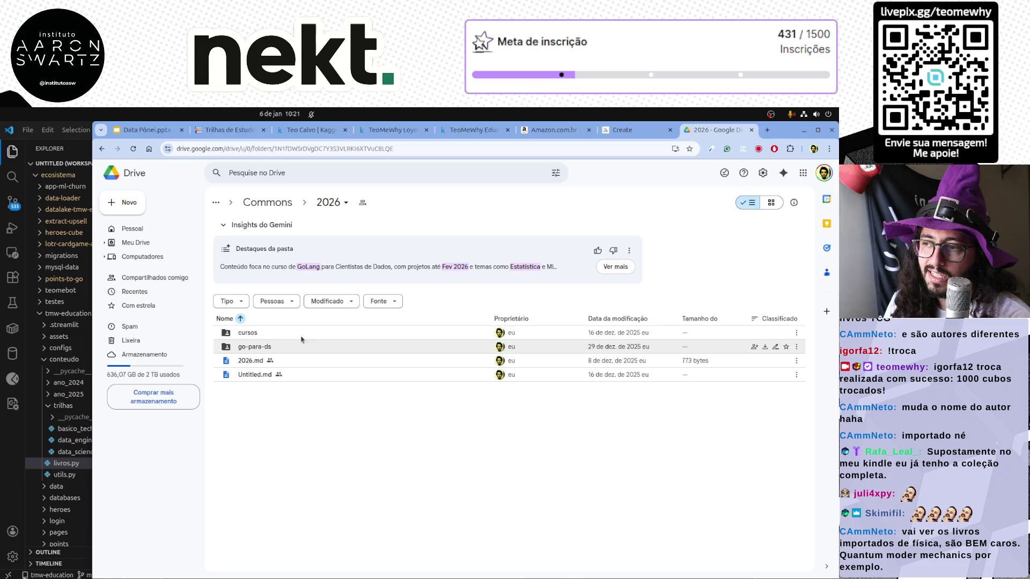
Peek into go-para-ds, go back to 2026 and send the go-para-ds folder to the trash.
{"action": "double_click", "coordinate": [287, 347]}
{"action": "key", "text": "alt+Left"}
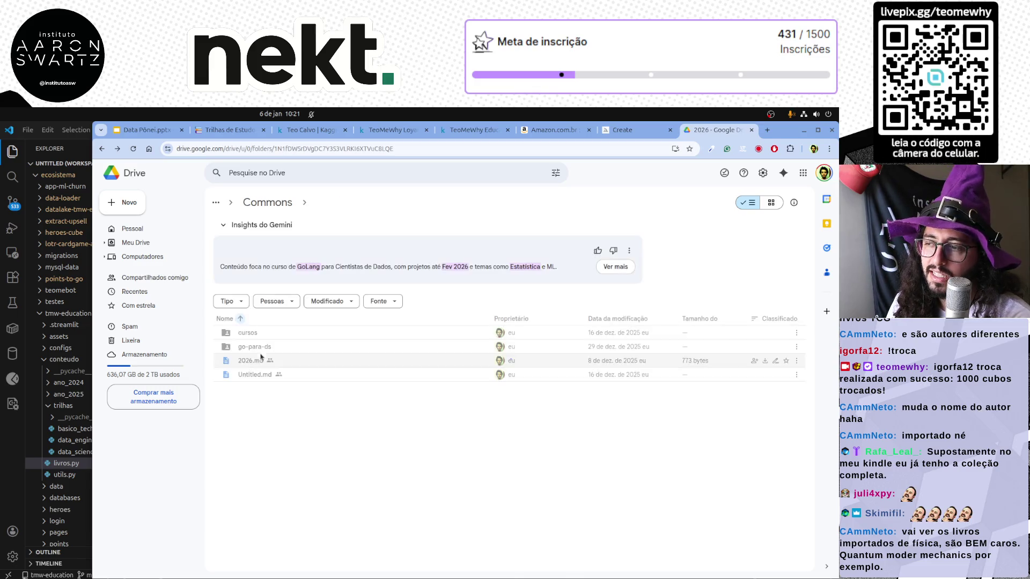
{"action": "key", "text": "Delete"}
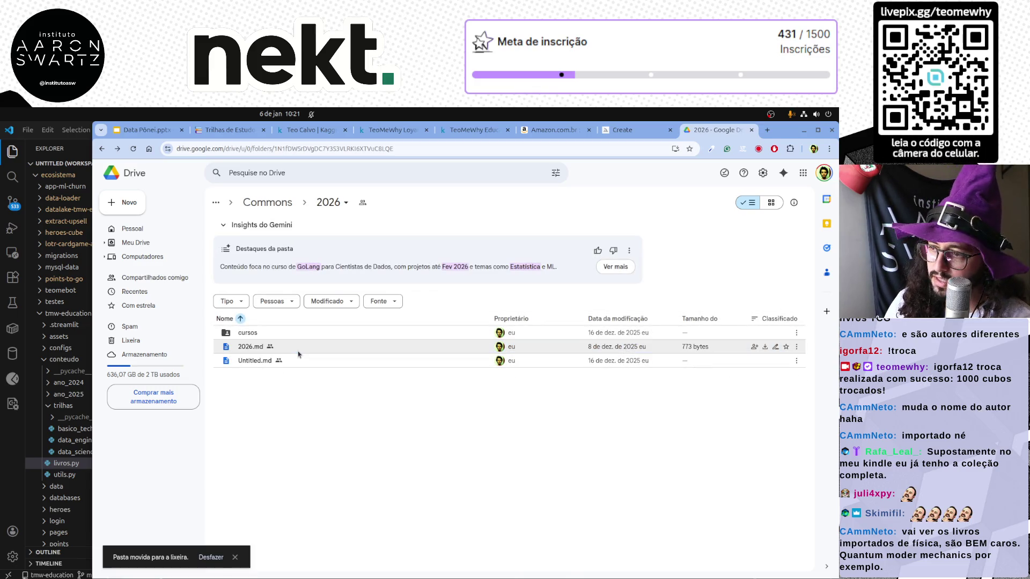
Navigate cursos > go-para-ds and load the 'Introdução a Go para DS' presentation.
{"action": "left_click", "coordinate": [300, 336]}
{"action": "double_click", "coordinate": [302, 334]}
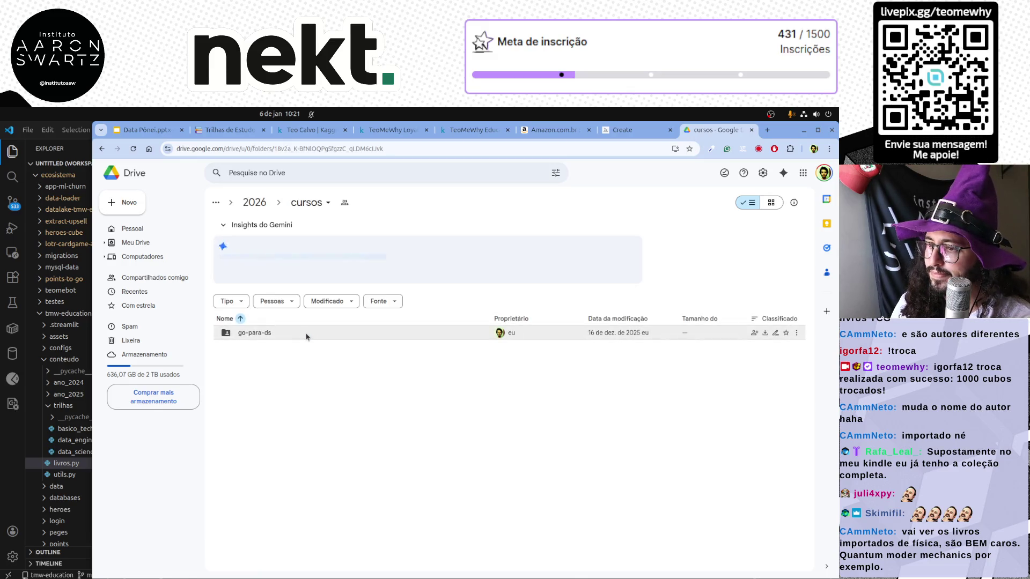
{"action": "double_click", "coordinate": [288, 334]}
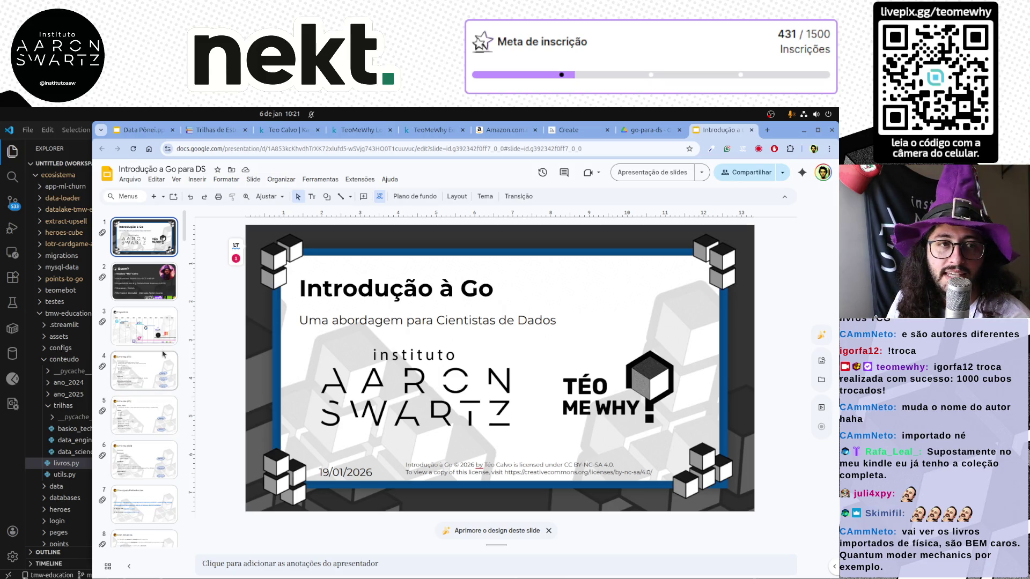
Browse from the Ementa and Trajetória slides through Principais Referências to the Avisos slide.
{"action": "left_click", "coordinate": [137, 371]}
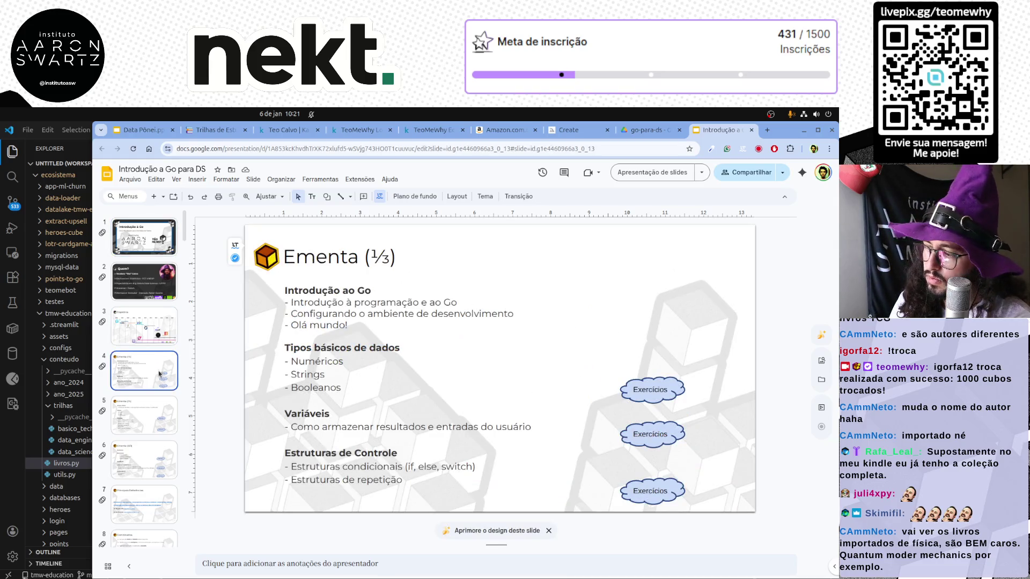
{"action": "key", "text": "Up"}
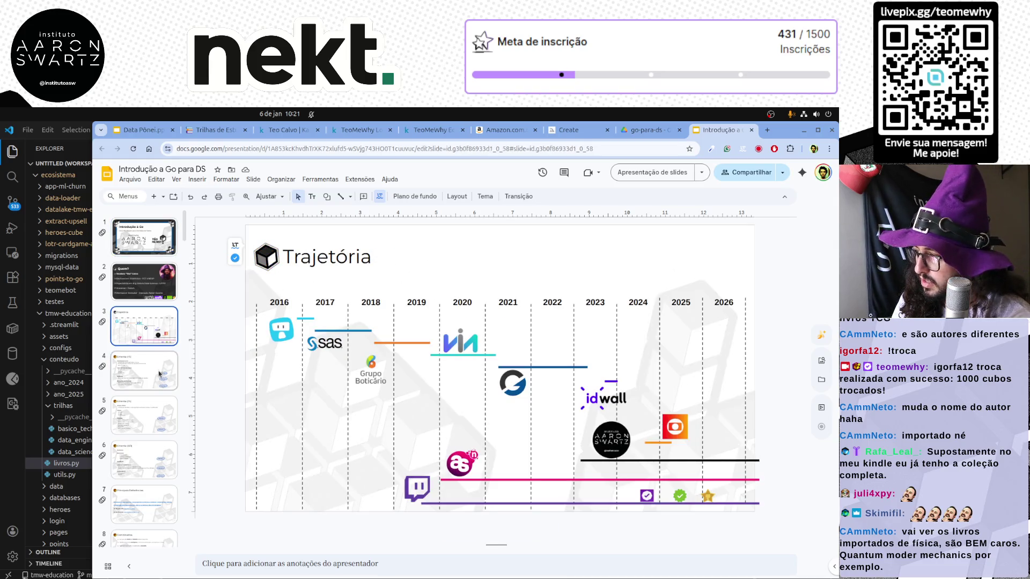
{"action": "key", "text": "Down"}
{"action": "key", "text": "Down"}
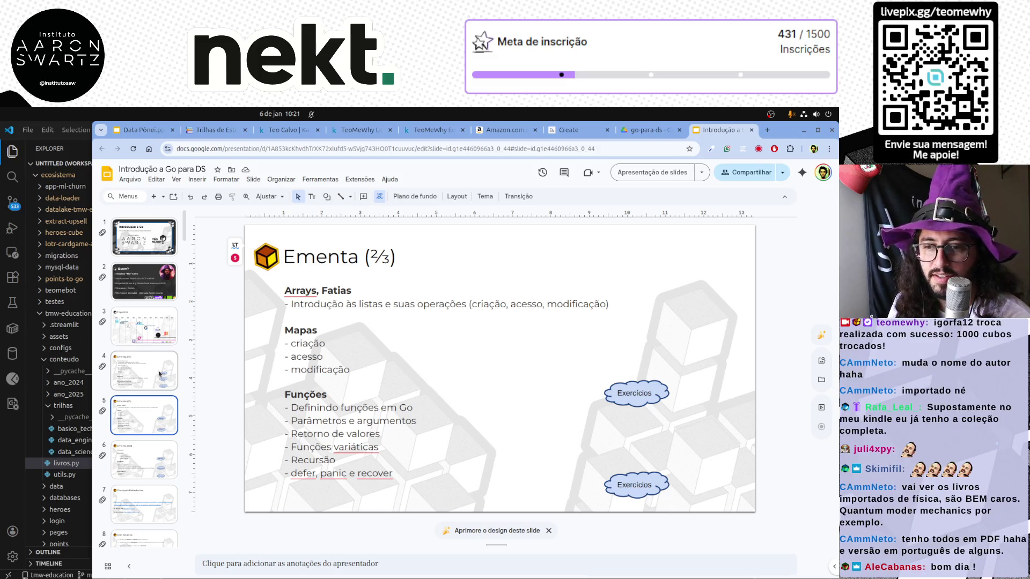
{"action": "key", "text": "Down"}
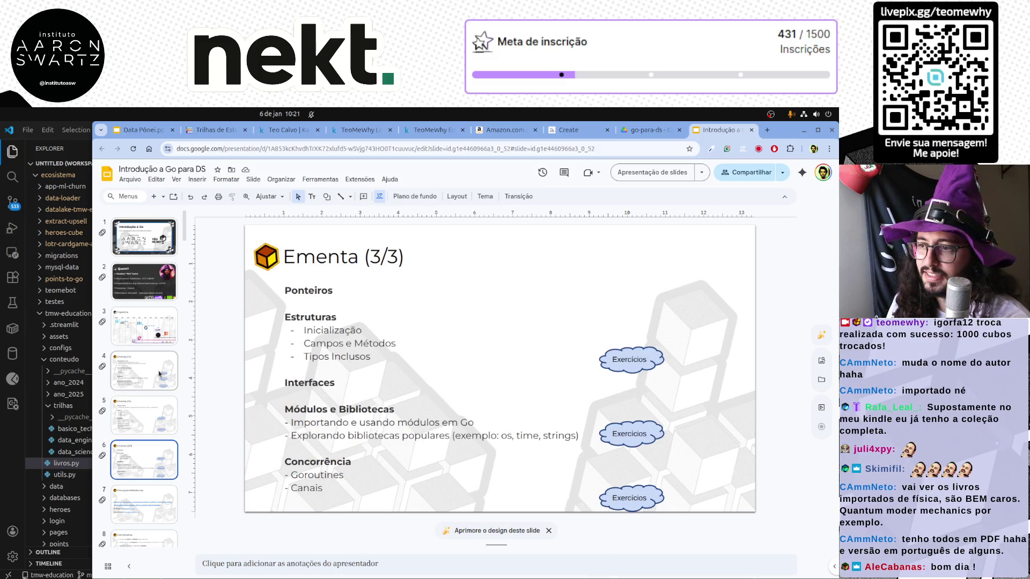
{"action": "key", "text": "Down"}
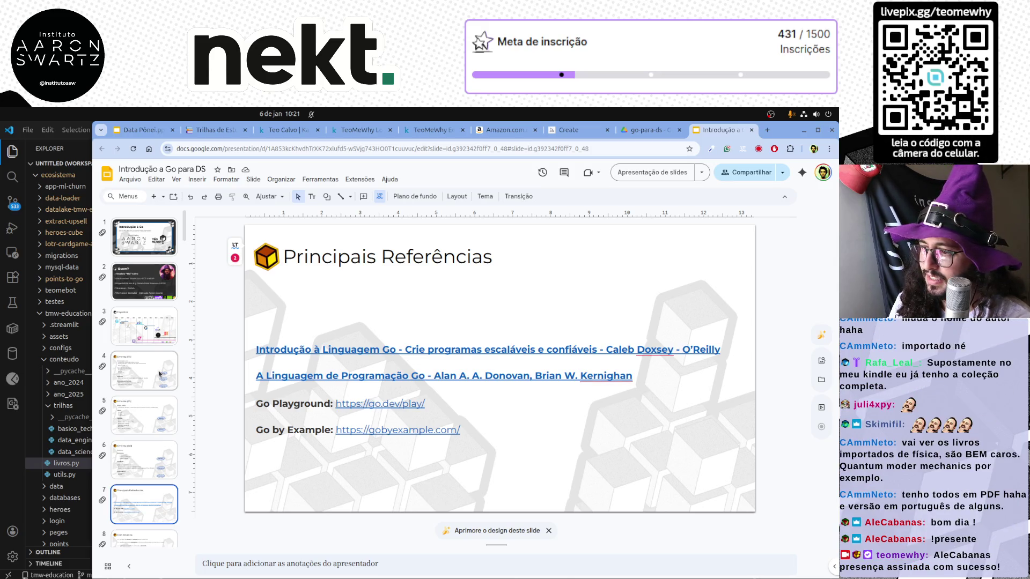
{"action": "key", "text": "Down"}
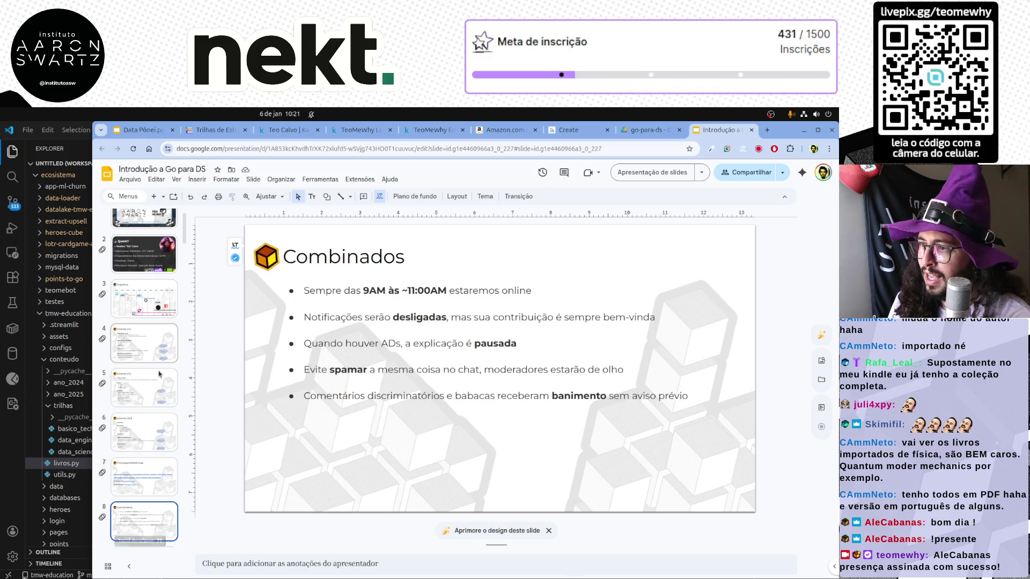
{"action": "key", "text": "Down"}
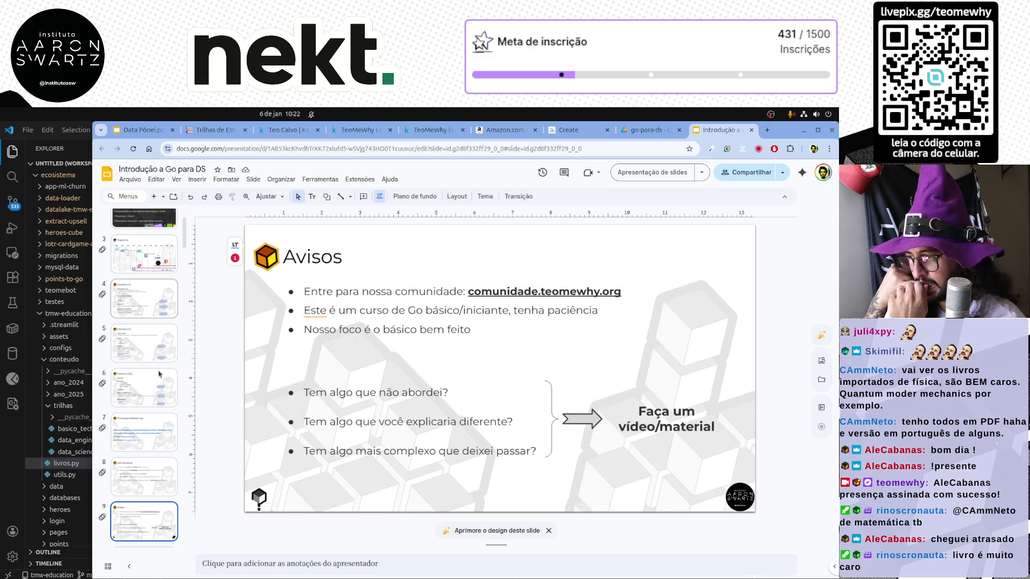
{"action": "scroll", "coordinate": [153, 418], "scroll_direction": "down", "scroll_amount": 3}
On the 'Vai ficar gravado?' slide, append ' editadas' to the recordings bullet.
{"action": "left_click", "coordinate": [150, 458]}
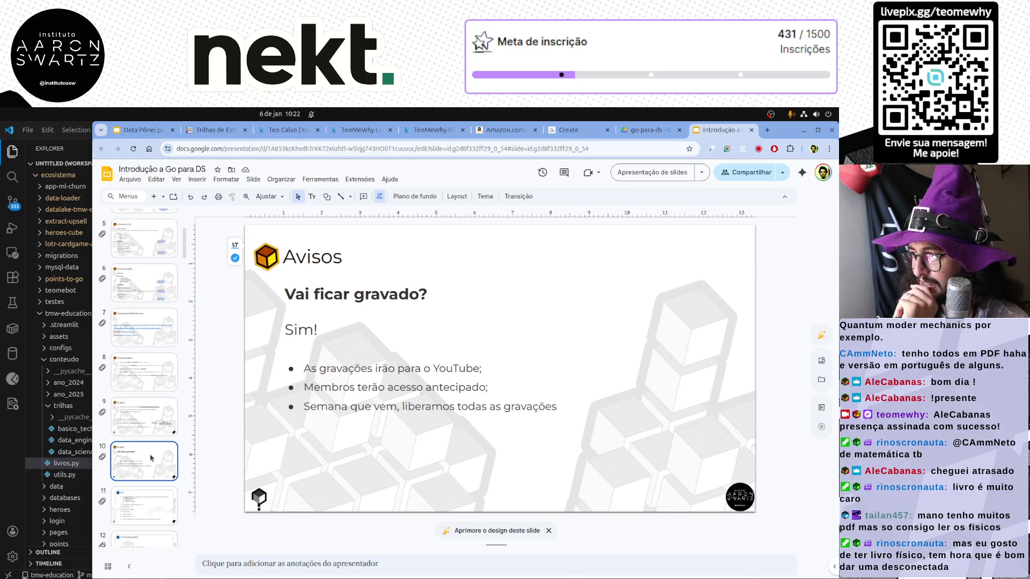
{"action": "left_click", "coordinate": [564, 407]}
{"action": "type", "text": "e"}
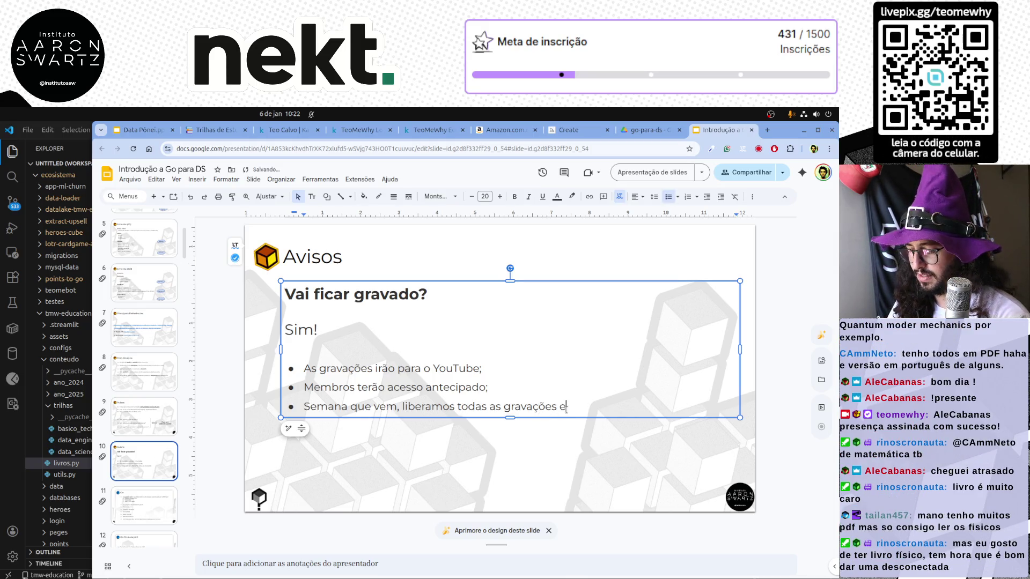
{"action": "type", "text": "ditadas"}
On the Go slide, delete the 'Fácil de aprender' bullet and its leftover empty line.
{"action": "left_click", "coordinate": [147, 504]}
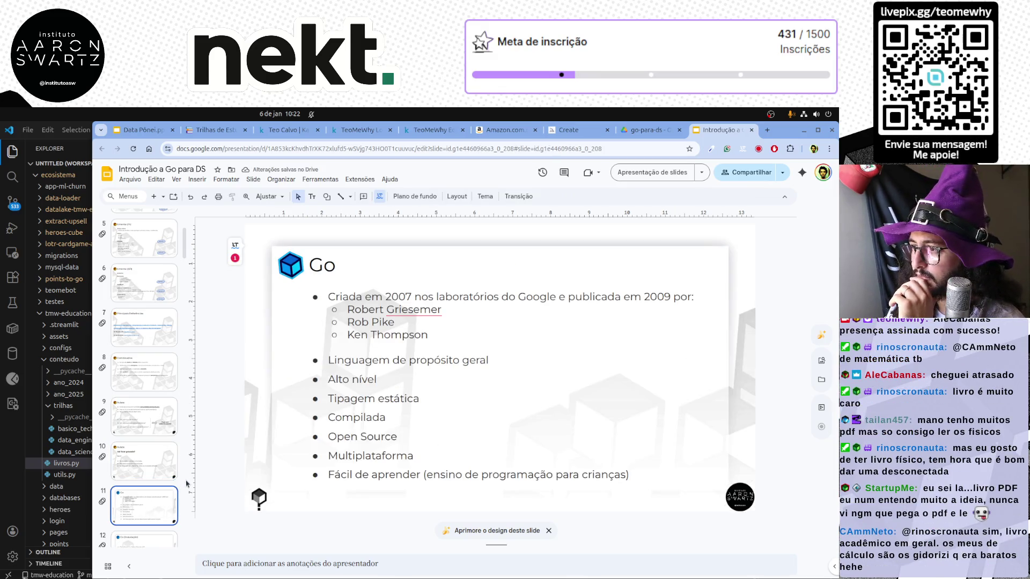
{"action": "triple_click", "coordinate": [355, 474]}
{"action": "key", "text": "BackSpace"}
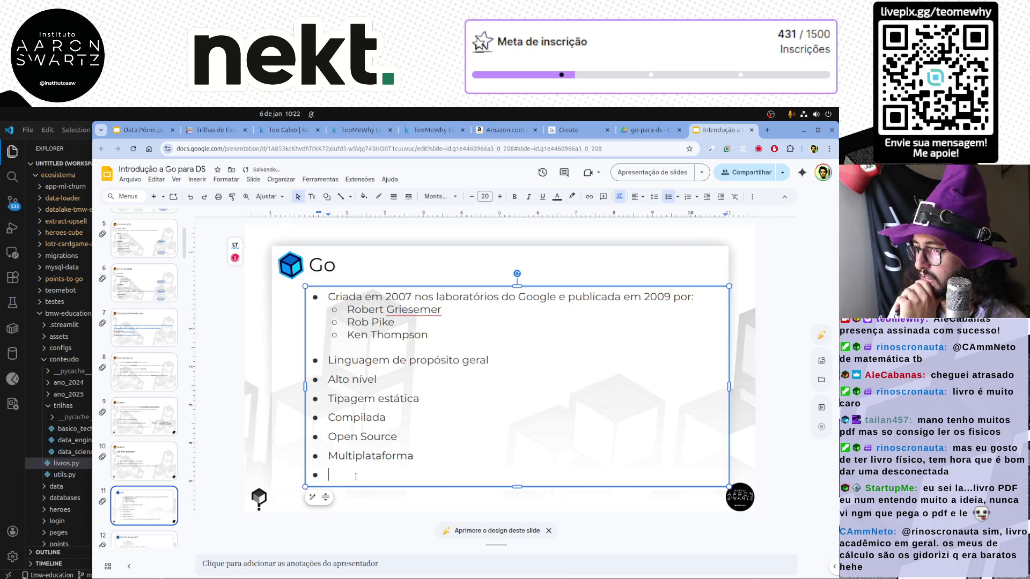
{"action": "key", "text": "BackSpace"}
{"action": "left_click", "coordinate": [224, 455]}
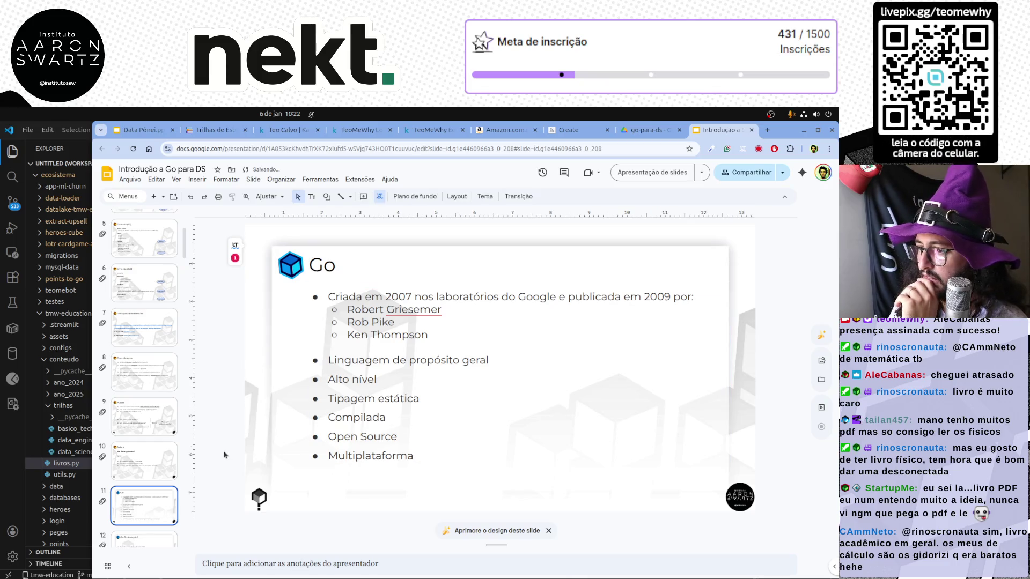
{"action": "left_click", "coordinate": [418, 455]}
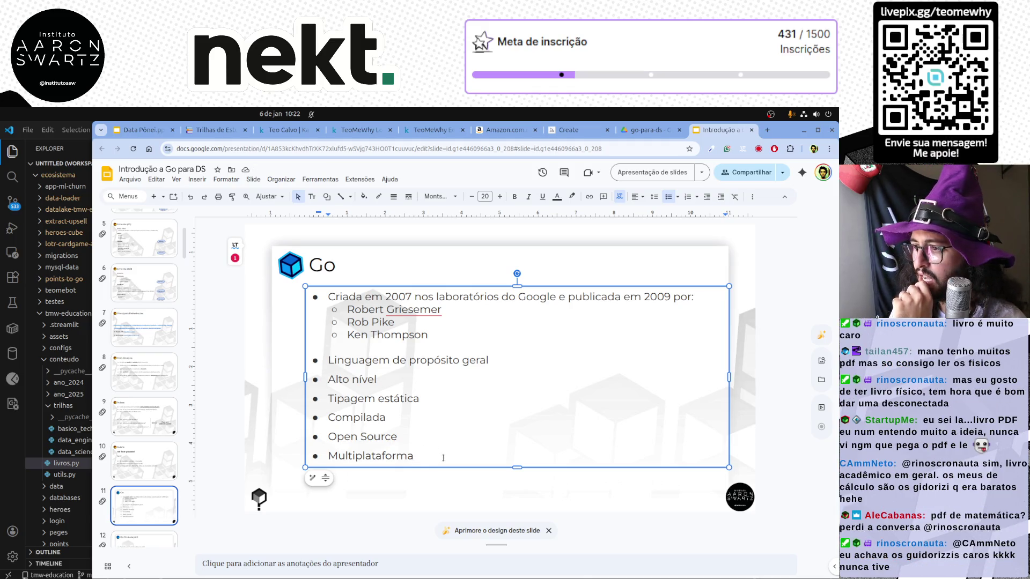
{"action": "left_click_drag", "start_coordinate": [416, 455], "coordinate": [316, 362]}
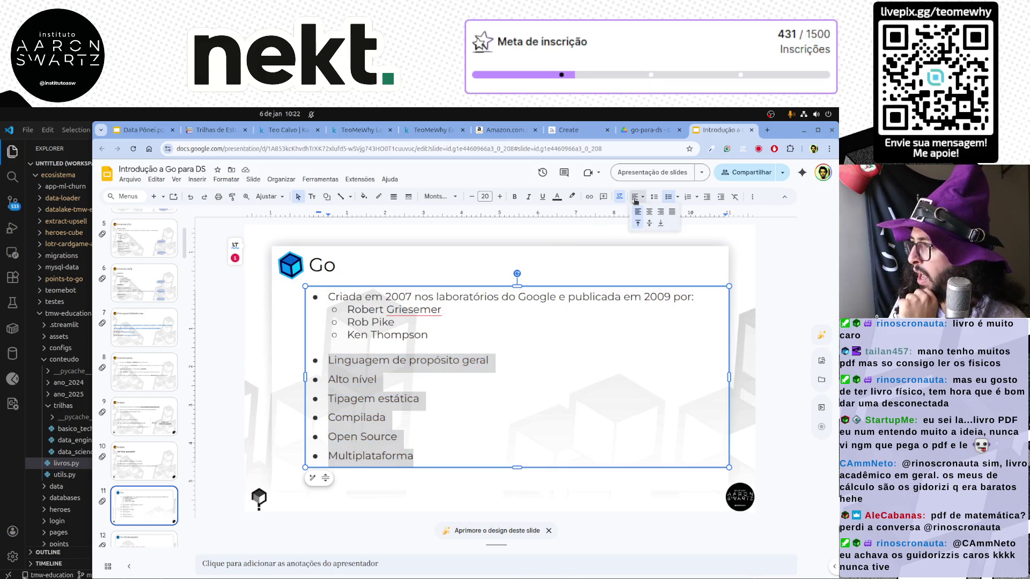
{"action": "left_click", "coordinate": [654, 199]}
{"action": "left_click", "coordinate": [672, 254]}
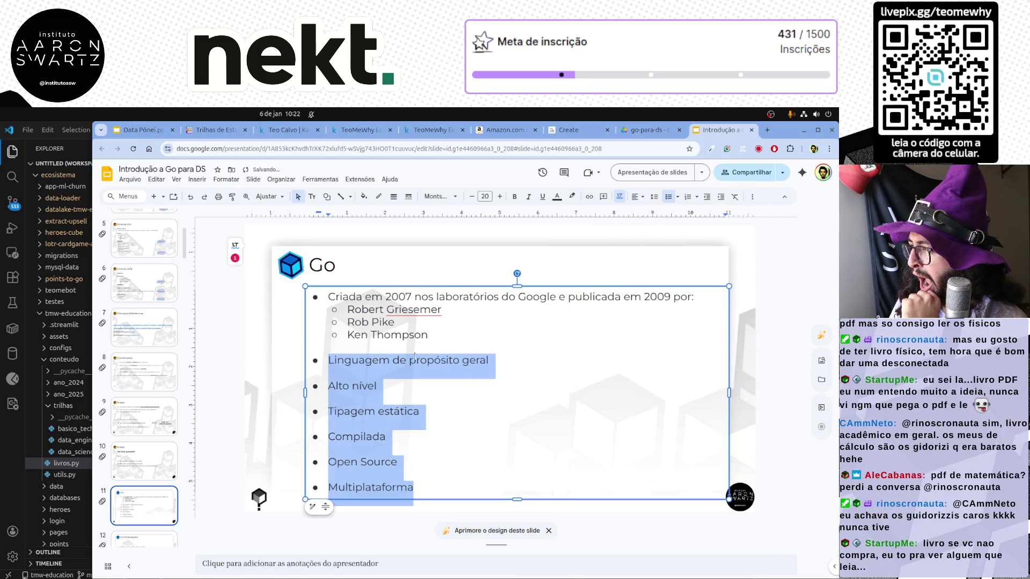
{"action": "left_click", "coordinate": [240, 382]}
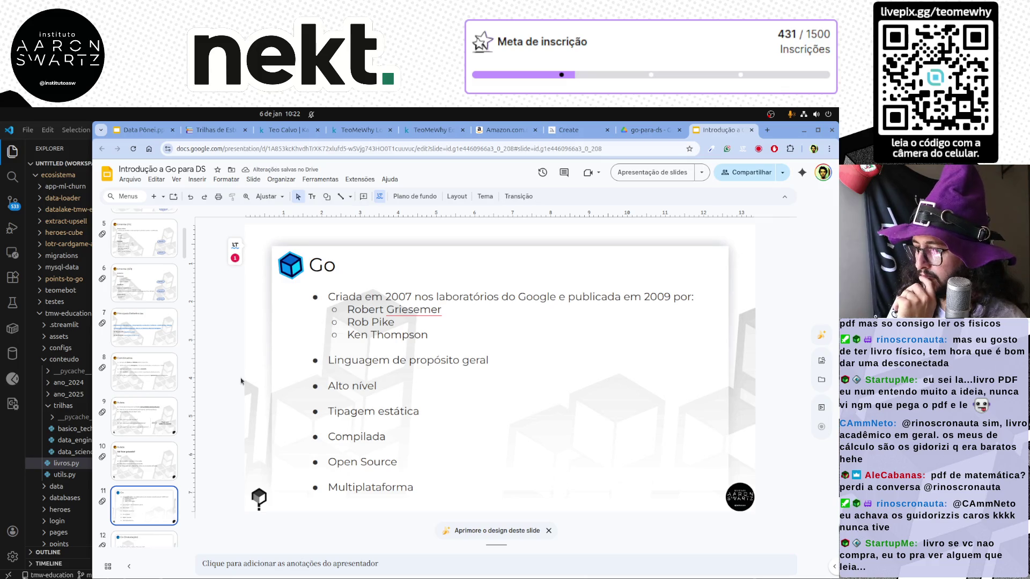
{"action": "left_click", "coordinate": [326, 359]}
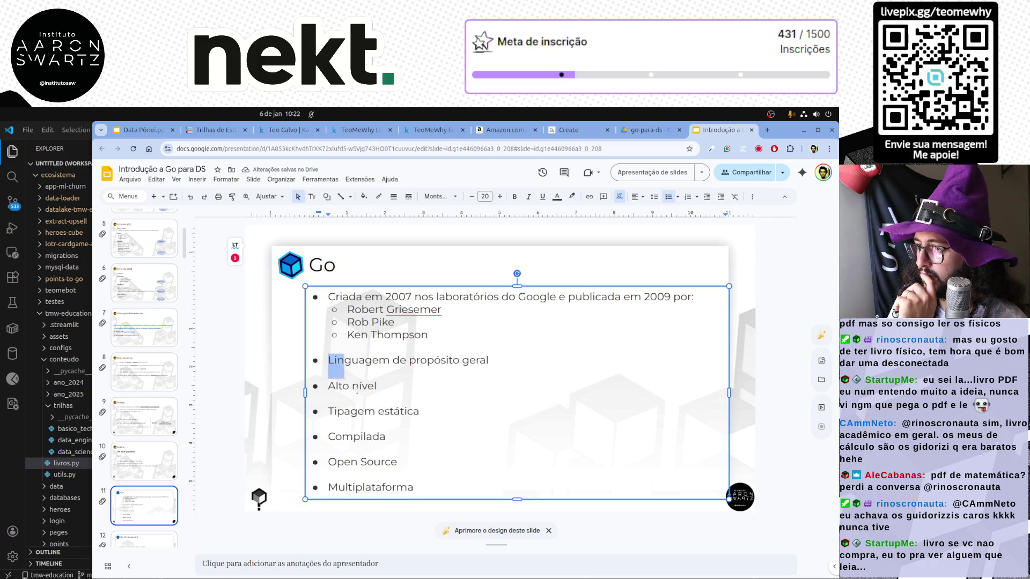
{"action": "left_click_drag", "start_coordinate": [326, 359], "coordinate": [443, 482]}
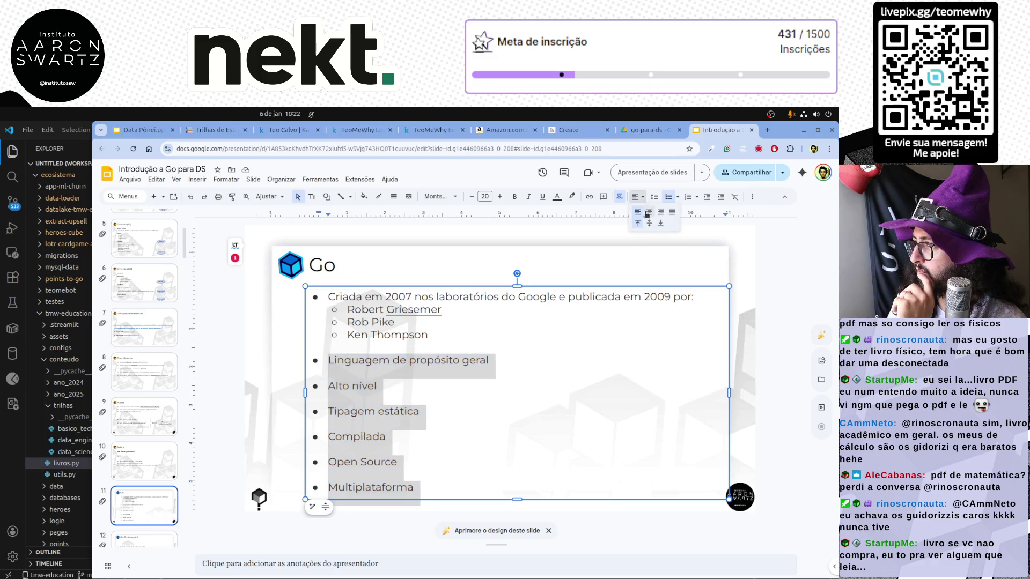
{"action": "left_click", "coordinate": [656, 196]}
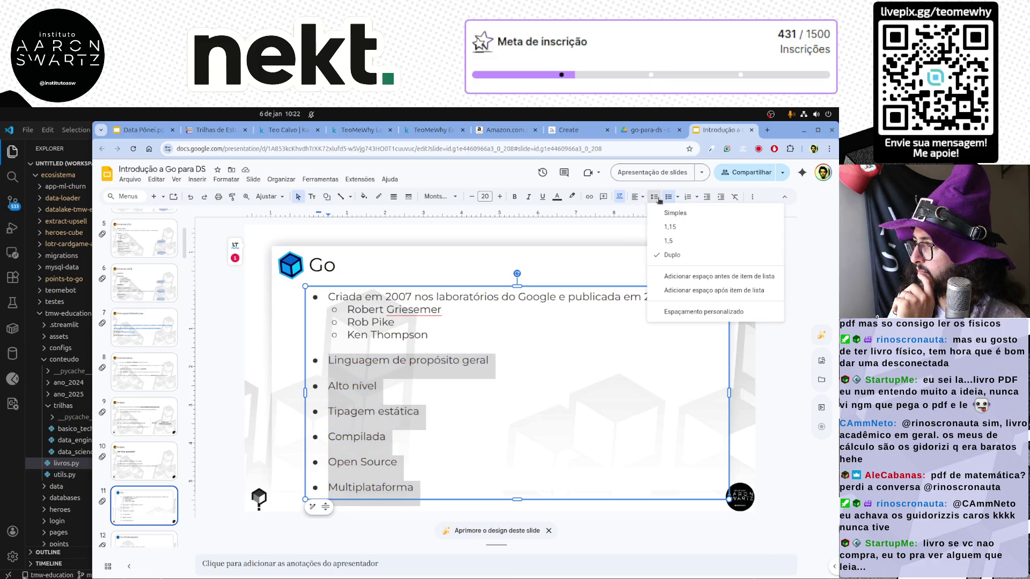
{"action": "left_click", "coordinate": [675, 241]}
{"action": "left_click", "coordinate": [591, 277]}
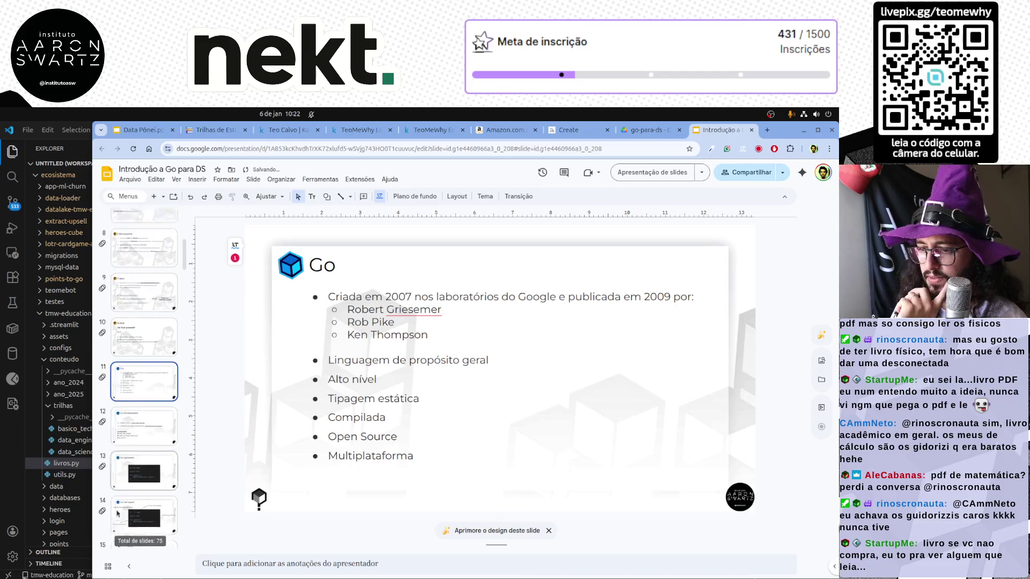
{"action": "scroll", "coordinate": [153, 393], "scroll_direction": "down", "scroll_amount": 3}
Show the 'Go (Instalação)' slide from the filmstrip.
{"action": "left_click", "coordinate": [153, 393]}
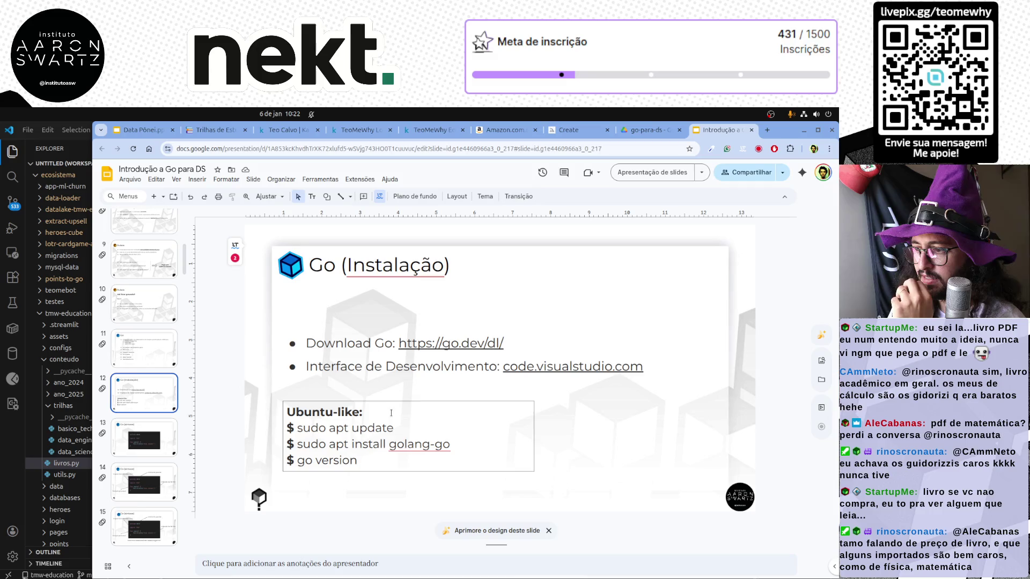
Search Google for 'install go pacman', open the Go - ArchWiki result in another tab and expand the AI overview.
{"action": "key", "text": "ctrl+t"}
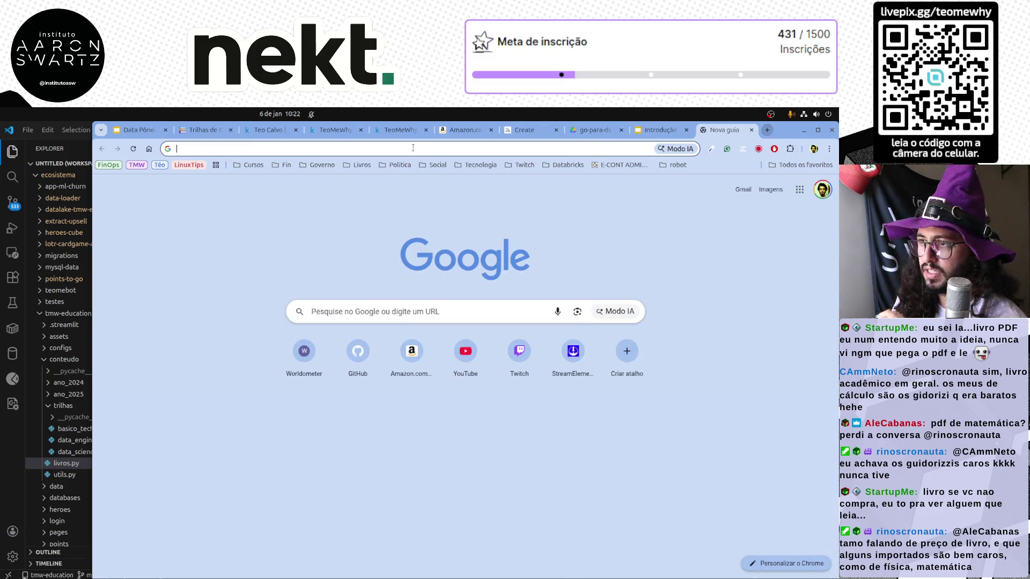
{"action": "left_click", "coordinate": [413, 148]}
{"action": "type", "text": "install "}
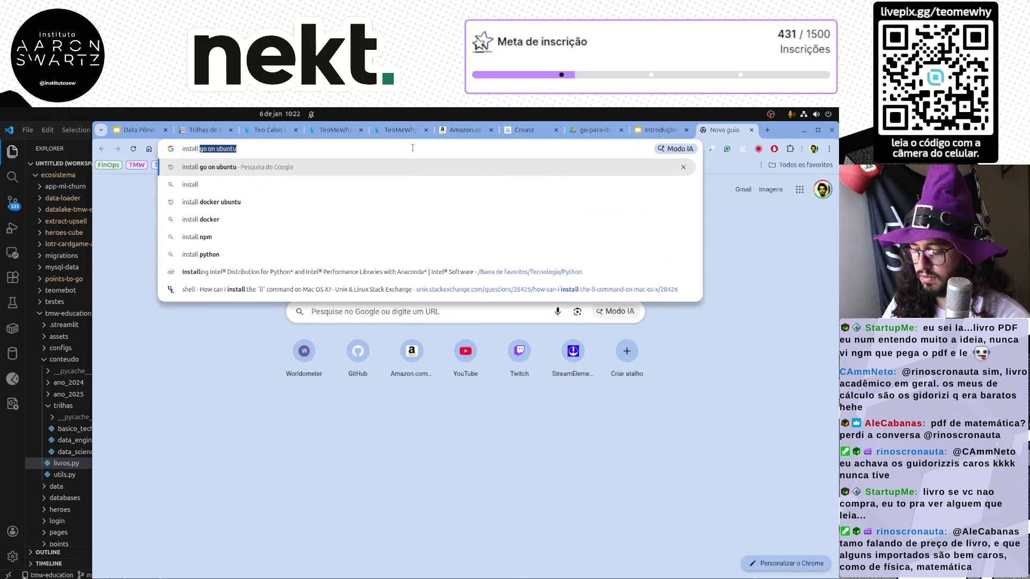
{"action": "type", "text": "go pacman"}
{"action": "key", "text": "Return"}
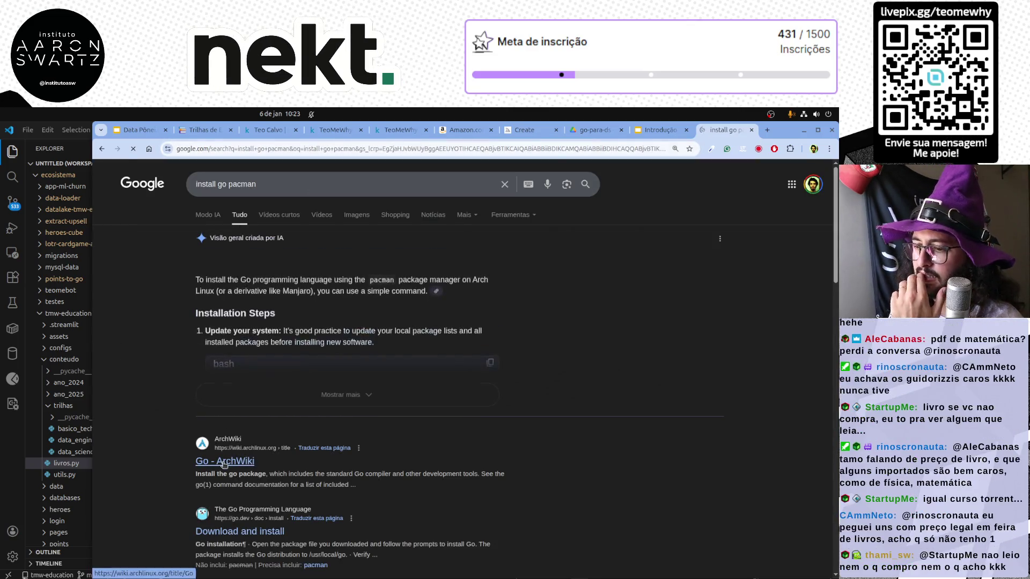
{"action": "middle_click", "coordinate": [224, 463]}
{"action": "left_click", "coordinate": [366, 393]}
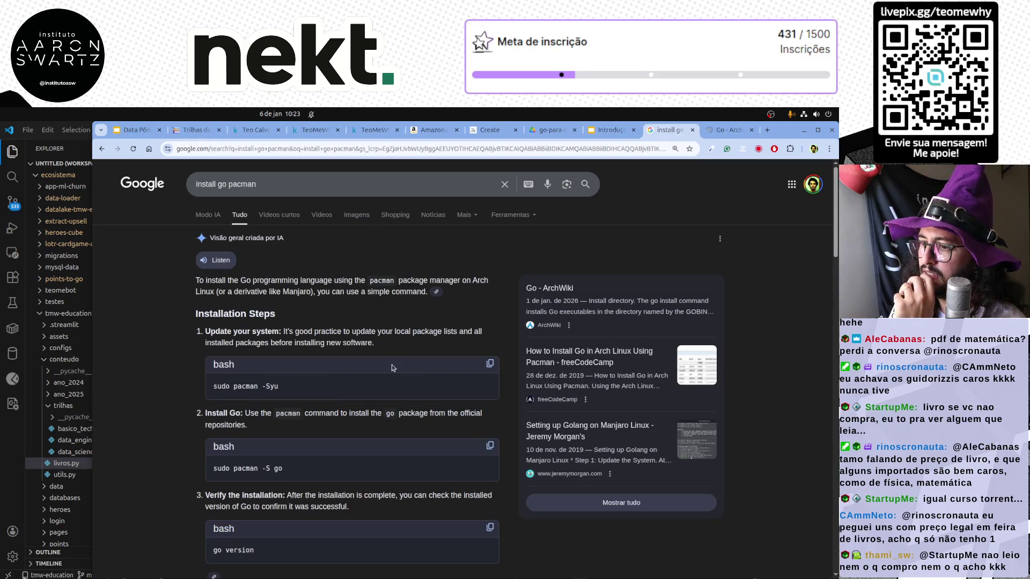
{"action": "scroll", "coordinate": [371, 366], "scroll_direction": "down", "scroll_amount": 3}
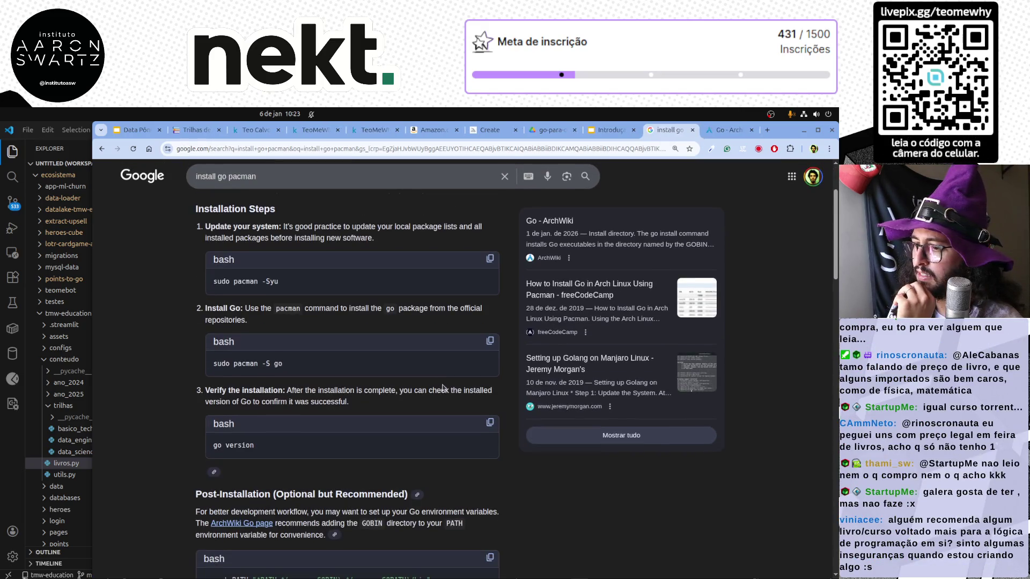
{"action": "scroll", "coordinate": [327, 362], "scroll_direction": "up", "scroll_amount": 3}
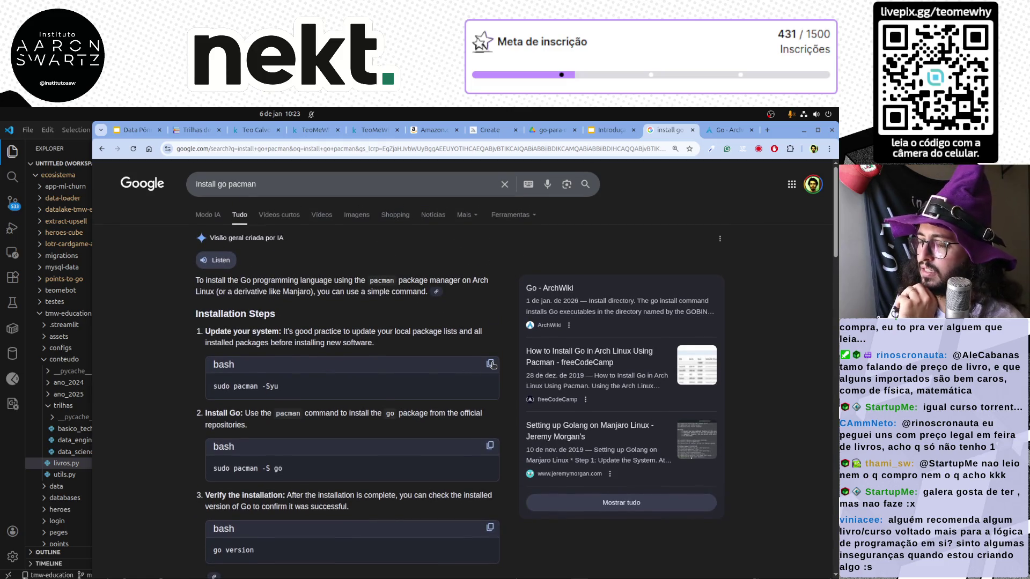
Close the Data Pônei presentation tab and return to the Go deck's Ubuntu-like command box.
{"action": "left_click", "coordinate": [133, 129]}
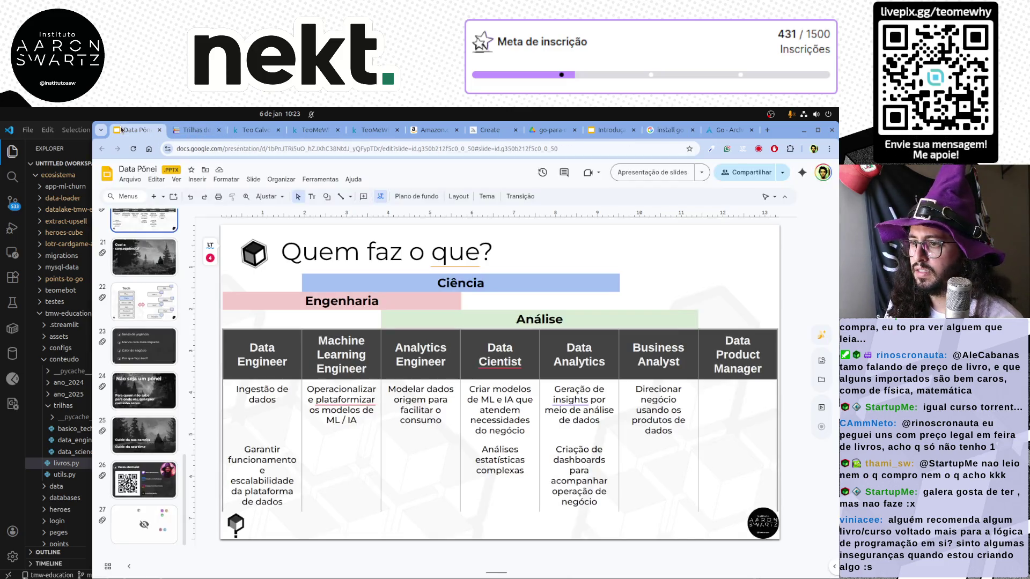
{"action": "key", "text": "ctrl+w"}
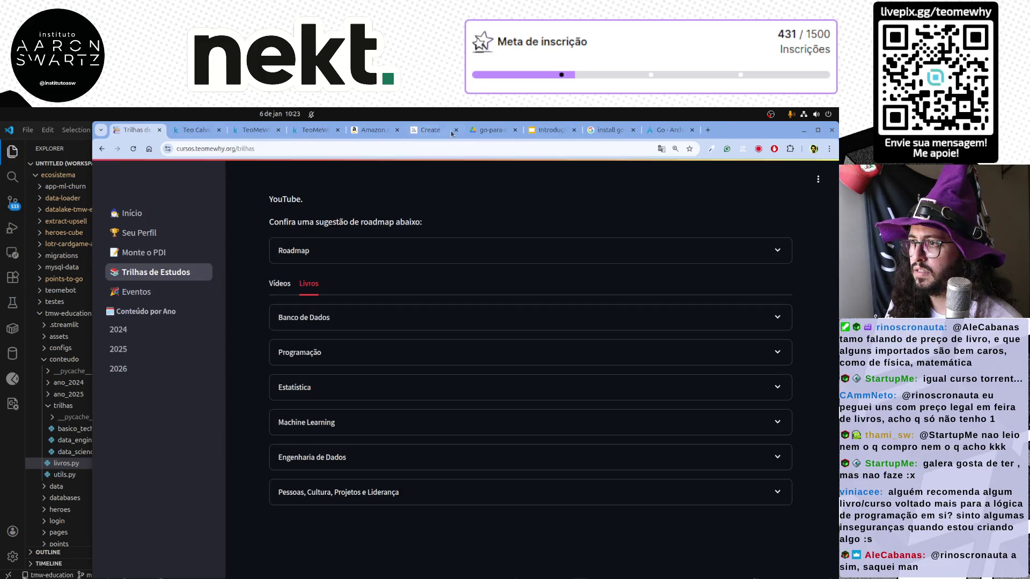
{"action": "key", "text": "ctrl+8"}
{"action": "left_click", "coordinate": [350, 460]}
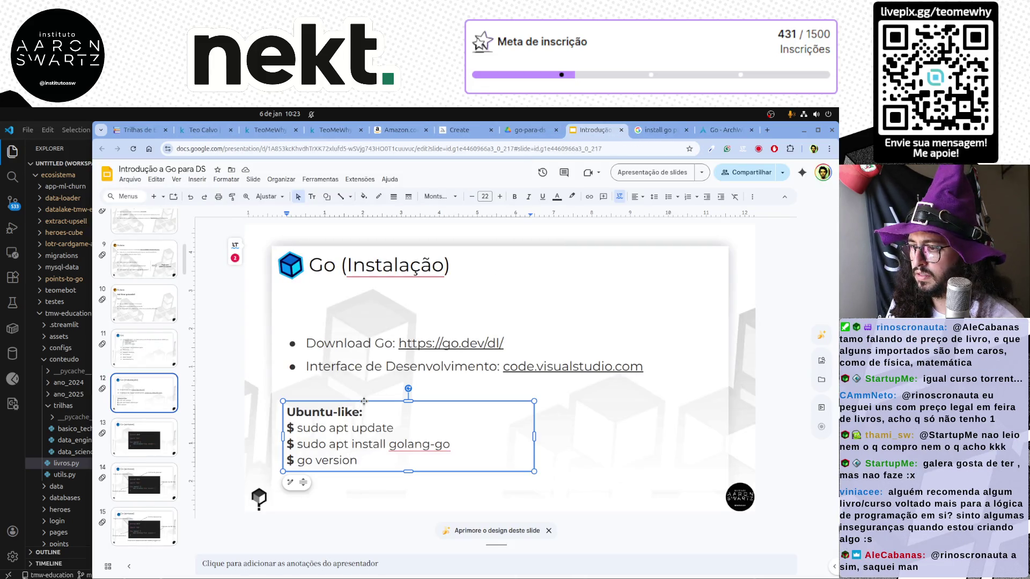
Duplicate the Ubuntu-like command box (Ctrl+D), place the copy to the right and narrow the original.
{"action": "key", "text": "ctrl+d"}
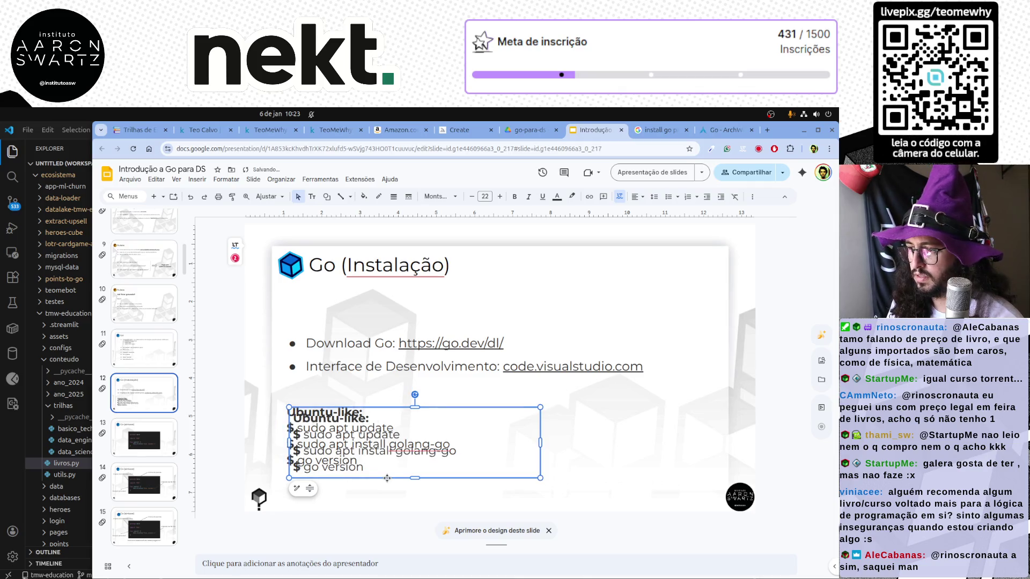
{"action": "left_click_drag", "start_coordinate": [386, 478], "coordinate": [572, 471]}
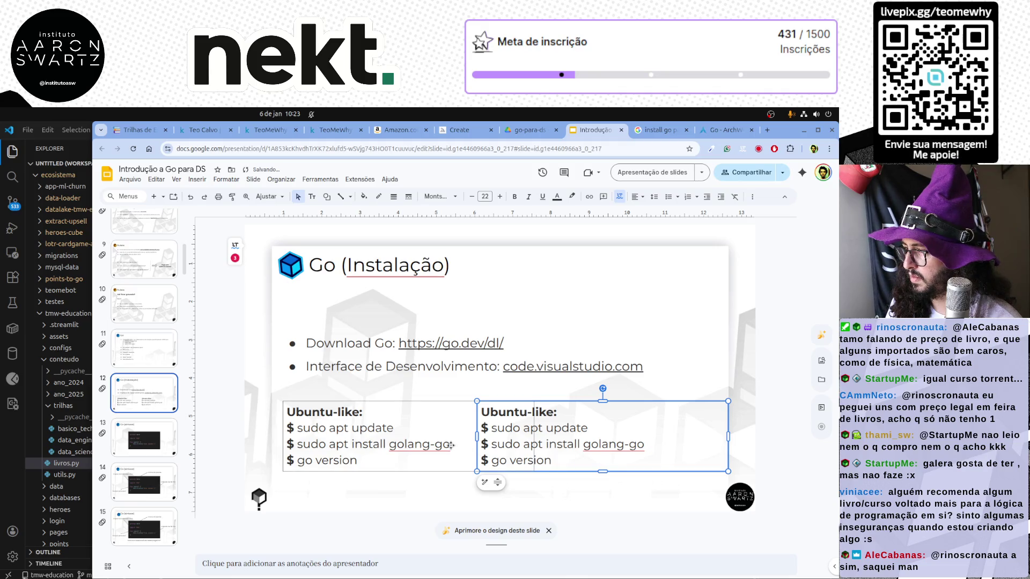
{"action": "left_click", "coordinate": [533, 435]}
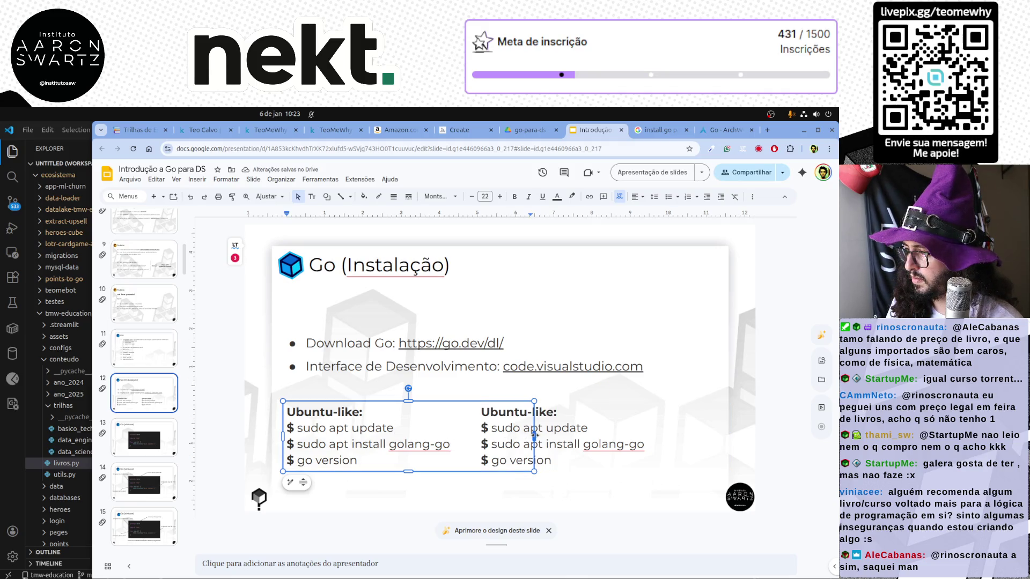
{"action": "left_click_drag", "start_coordinate": [533, 436], "coordinate": [476, 437]}
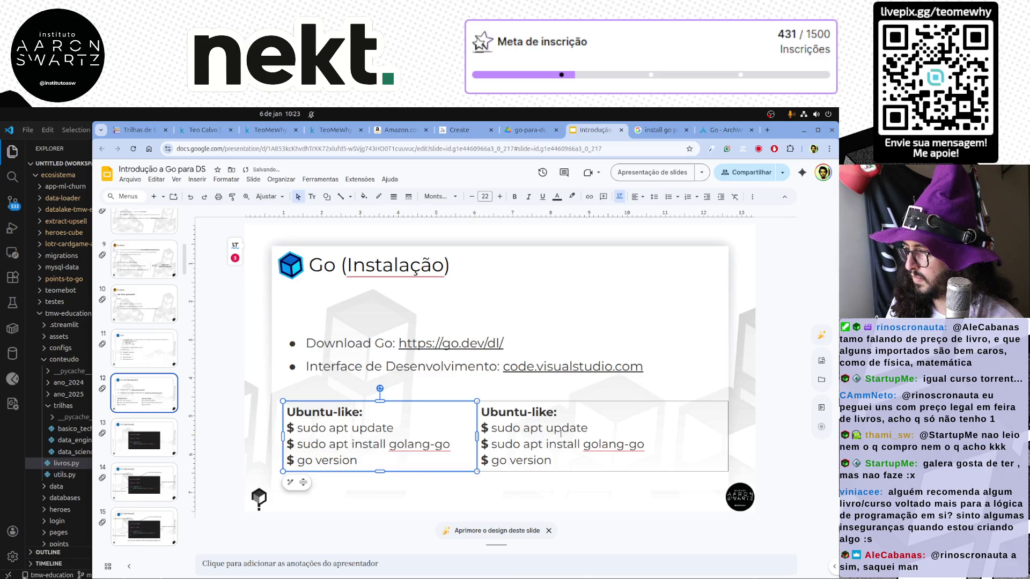
Rewrite the right box's first command as 'sudo pacman -Syu', checking the ArchWiki and search tabs for the flag.
{"action": "left_click", "coordinate": [649, 444]}
{"action": "double_click", "coordinate": [531, 428]}
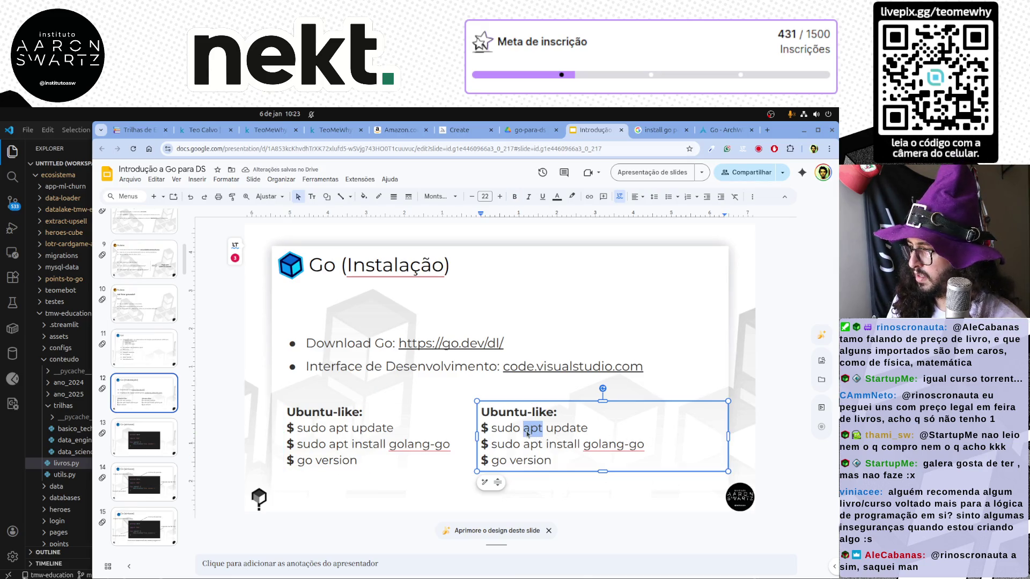
{"action": "type", "text": "pacman"}
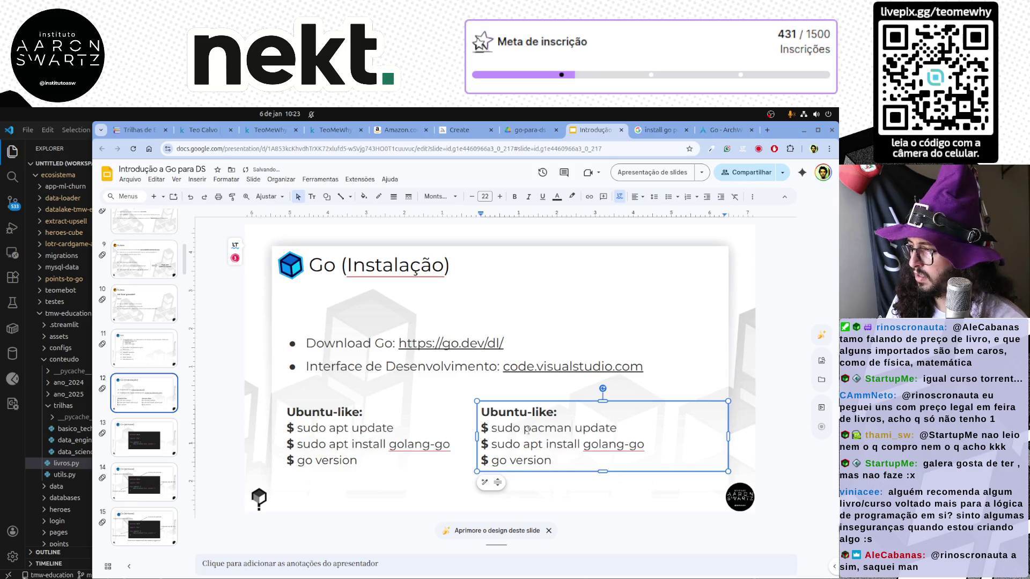
{"action": "double_click", "coordinate": [595, 428]}
{"action": "type", "text": "-"}
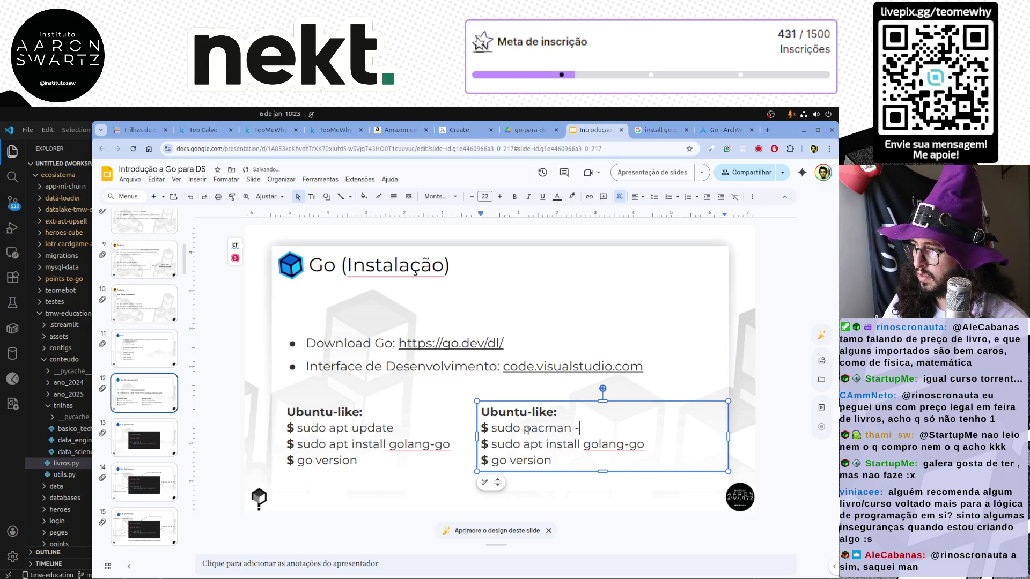
{"action": "type", "text": "Syyu"}
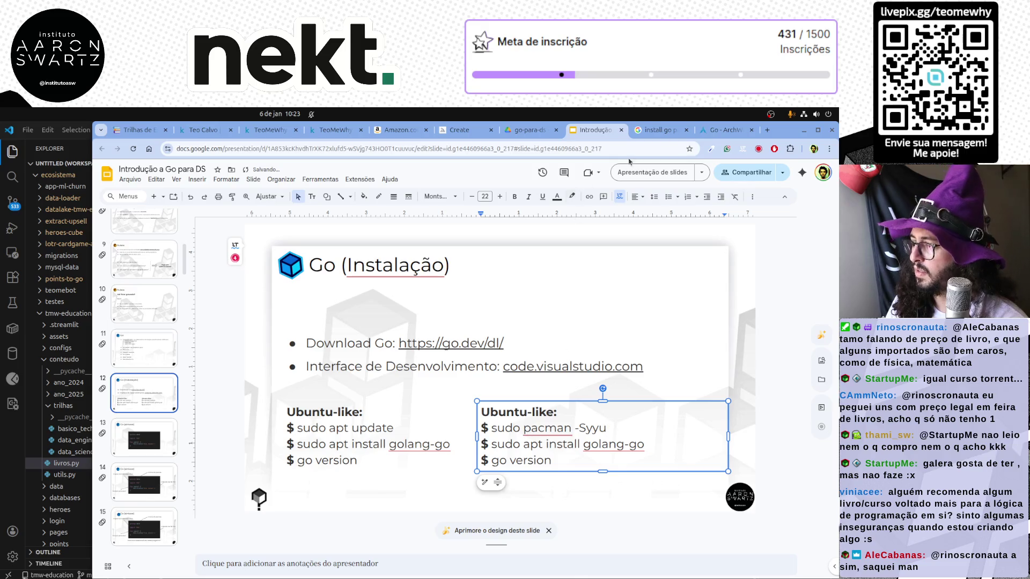
{"action": "left_click", "coordinate": [727, 129]}
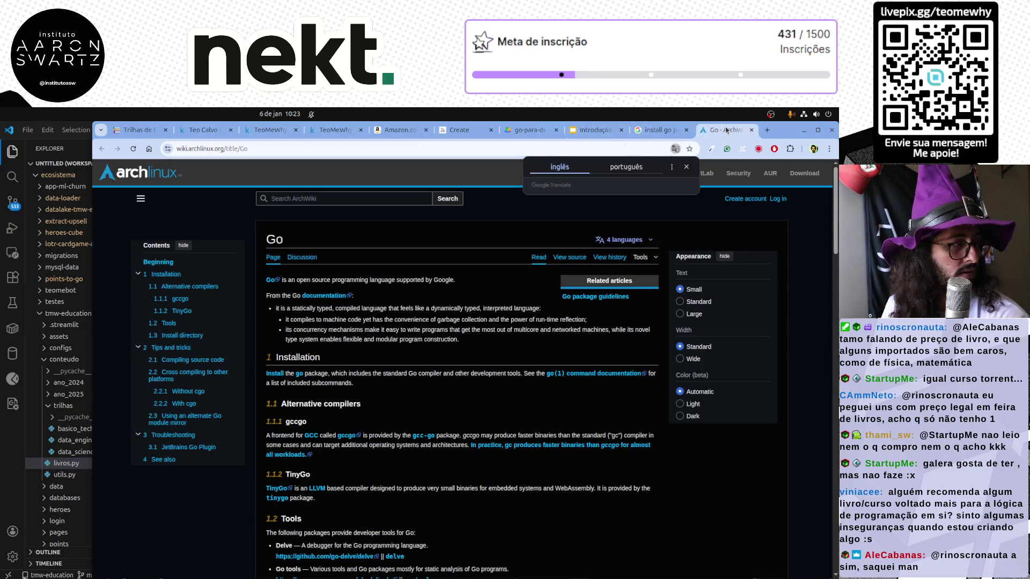
{"action": "key", "text": "ctrl+shift+Tab"}
{"action": "left_click", "coordinate": [724, 131]}
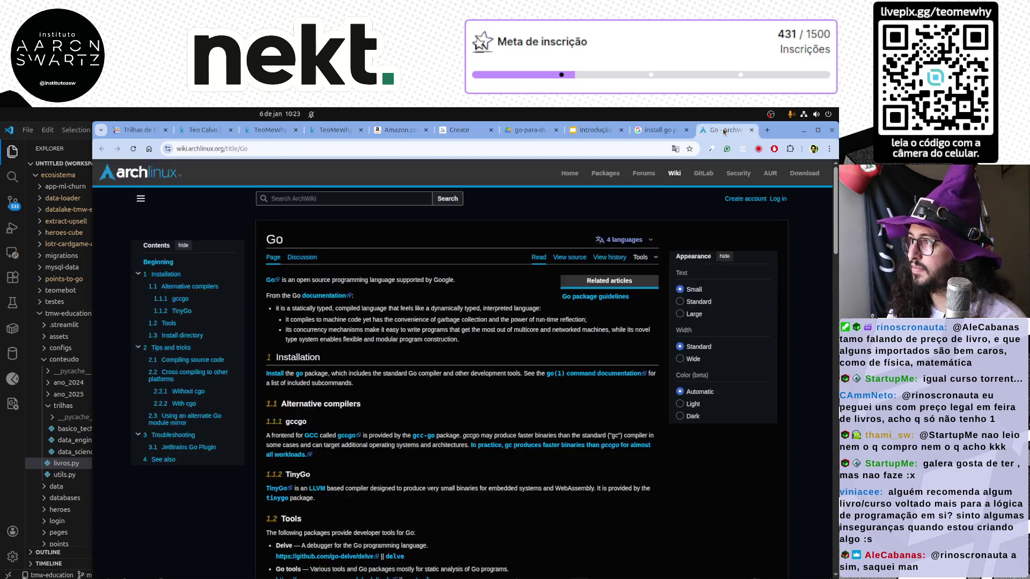
{"action": "key", "text": "ctrl+shift+Tab"}
{"action": "key", "text": "ctrl+shift+Tab"}
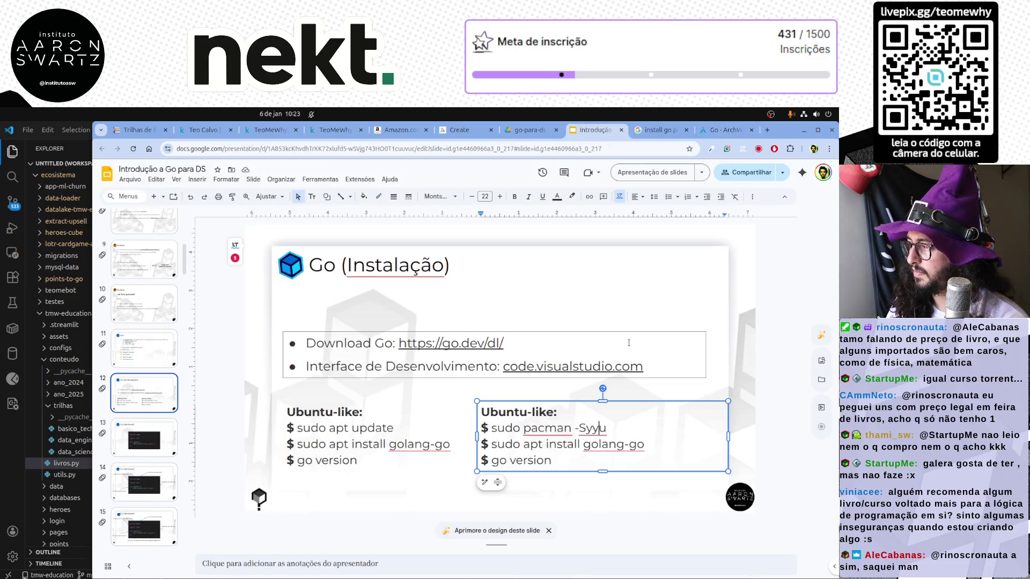
{"action": "key", "text": "Left"}
{"action": "key", "text": "BackSpace"}
Mark 'apt install golang-go' for replacement with 'pacman -S go' and switch to the pacman install search results.
{"action": "left_click_drag", "start_coordinate": [524, 443], "coordinate": [650, 445]}
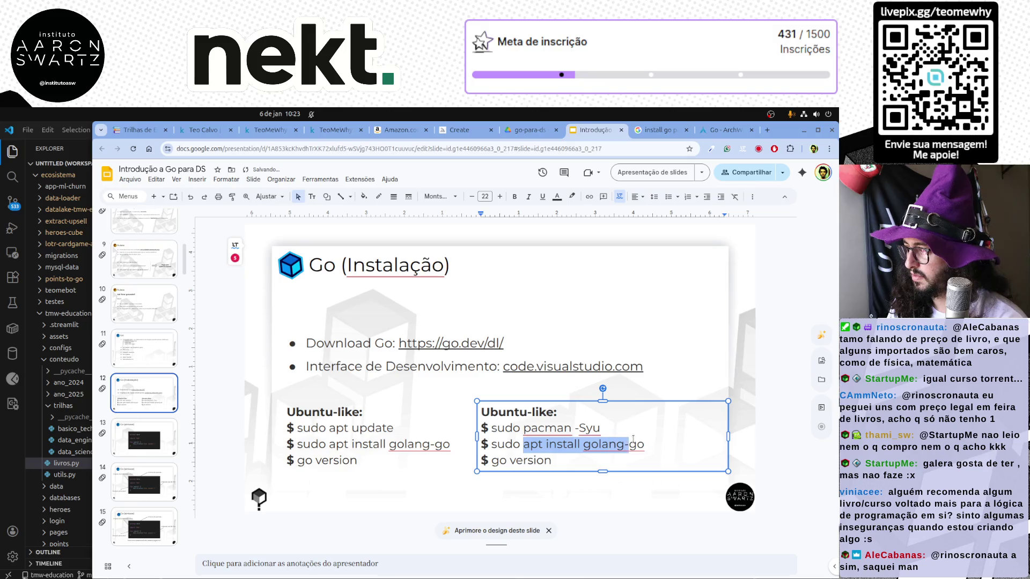
{"action": "type", "text": "pacman"}
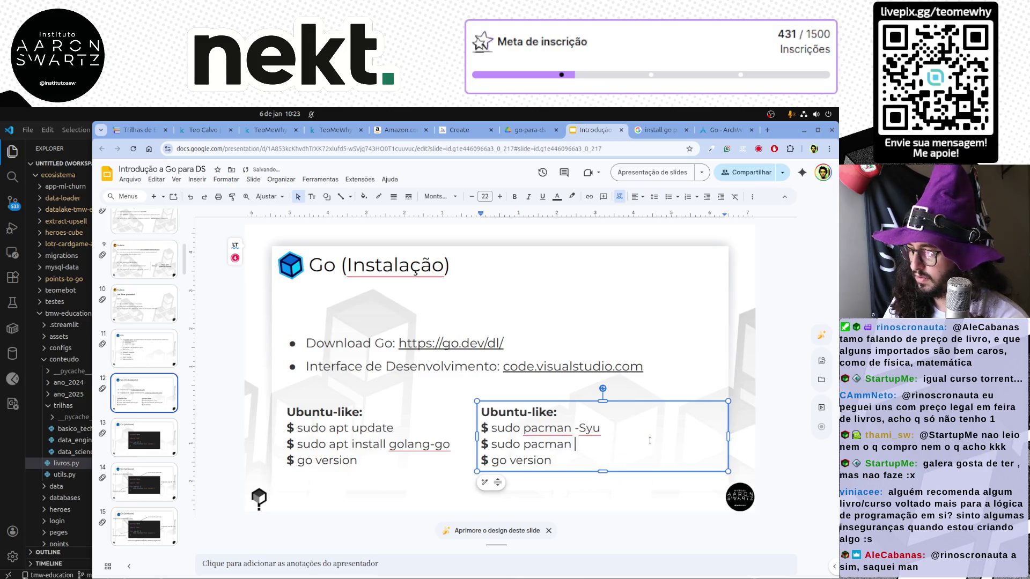
{"action": "type", "text": " -S go"}
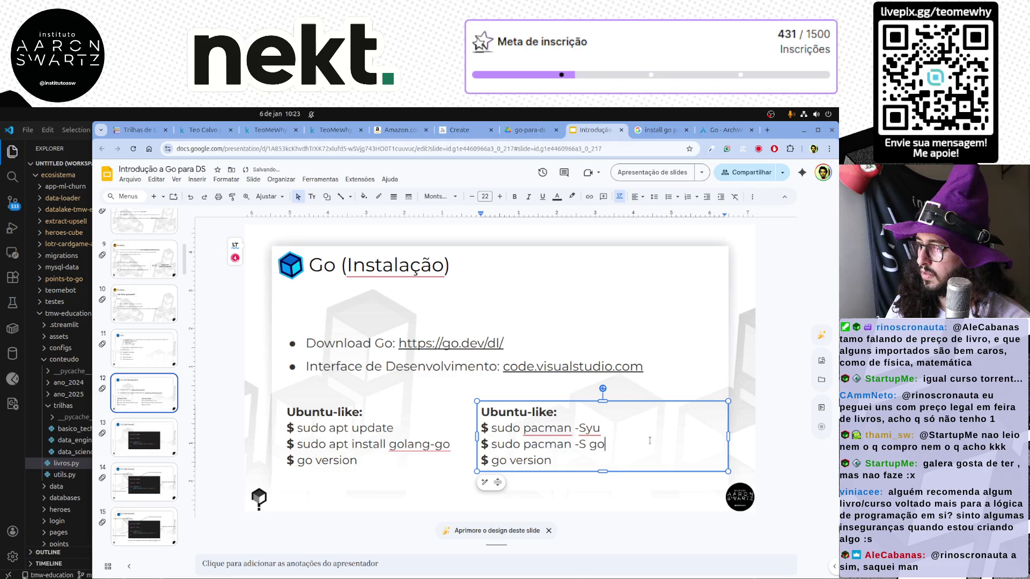
{"action": "left_click", "coordinate": [723, 130]}
{"action": "key", "text": "ctrl+shift+Tab"}
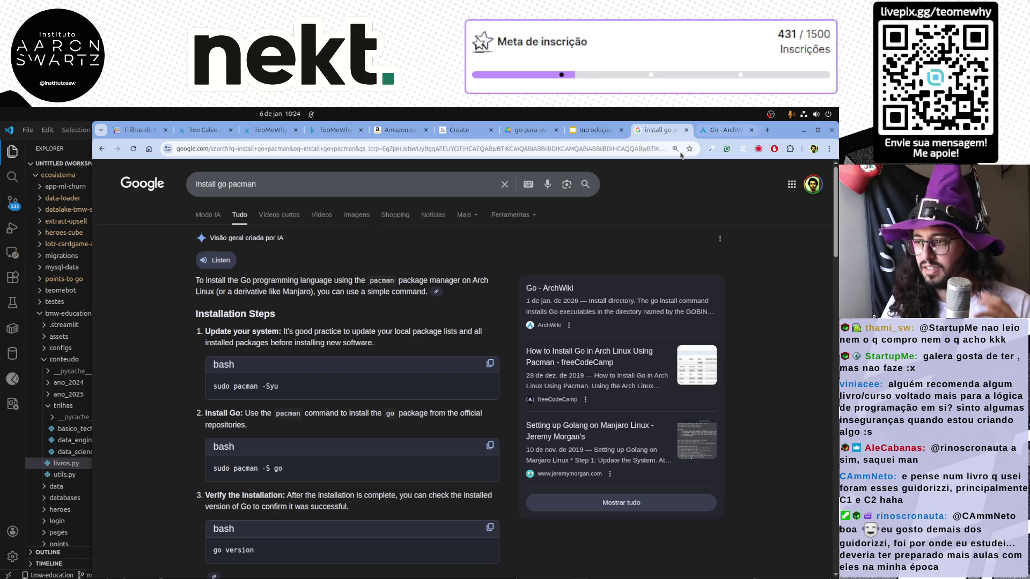
{"action": "scroll", "coordinate": [419, 338], "scroll_direction": "down", "scroll_amount": 2}
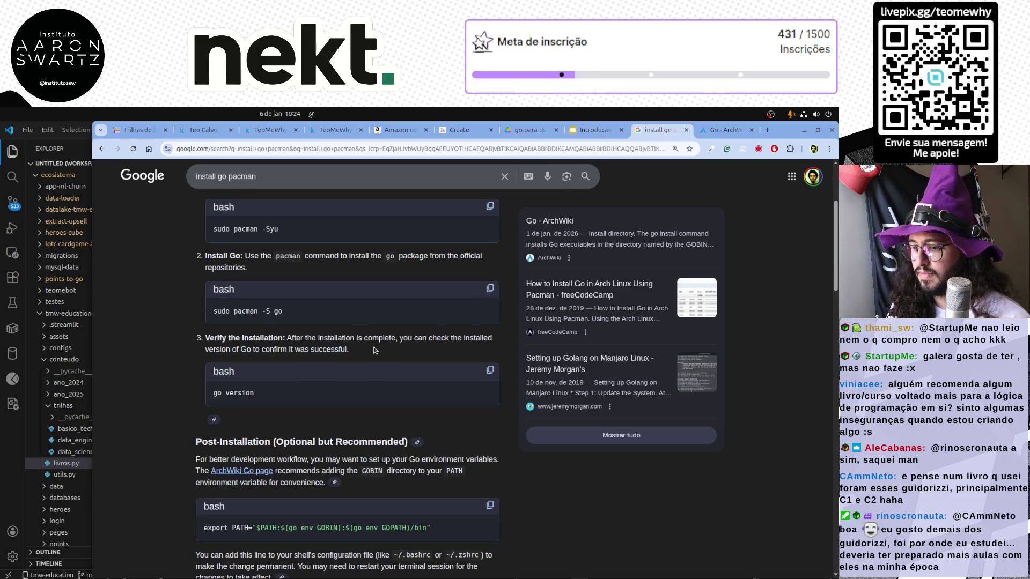
{"action": "scroll", "coordinate": [375, 345], "scroll_direction": "up", "scroll_amount": 2}
Flip between the ArchWiki Go page, the search results and the installation slide to verify the pacman commands.
{"action": "left_click", "coordinate": [724, 130]}
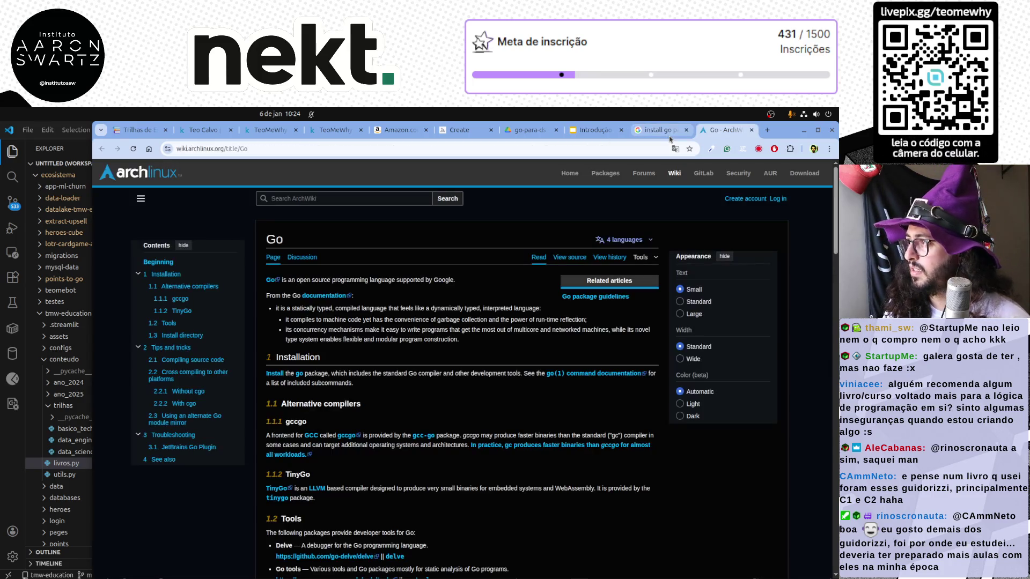
{"action": "key", "text": "ctrl+shift+Tab"}
{"action": "key", "text": "ctrl+shift+Tab"}
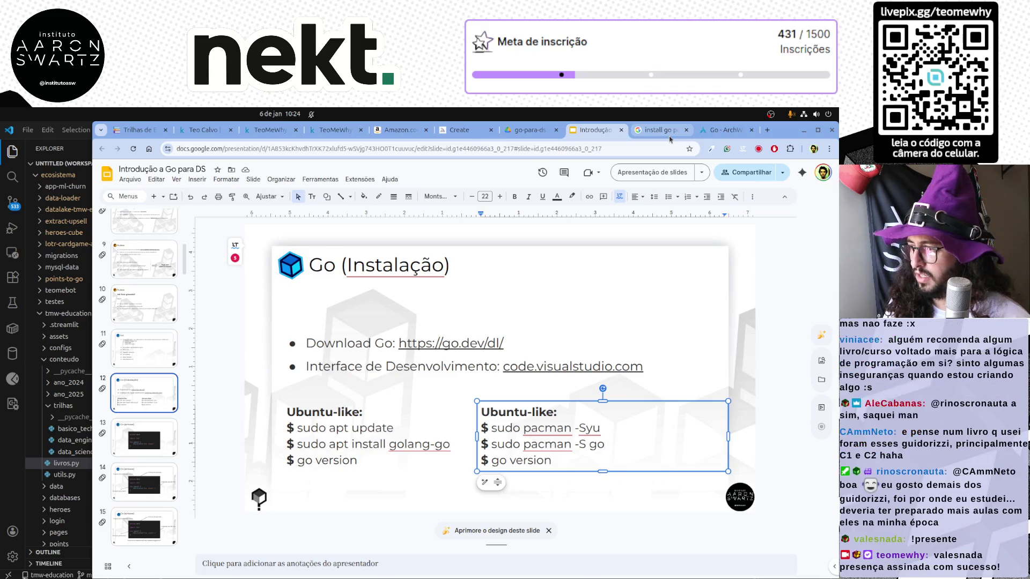
{"action": "key", "text": "ctrl+Tab"}
{"action": "key", "text": "ctrl+Tab"}
{"action": "key", "text": "ctrl+shift+Tab"}
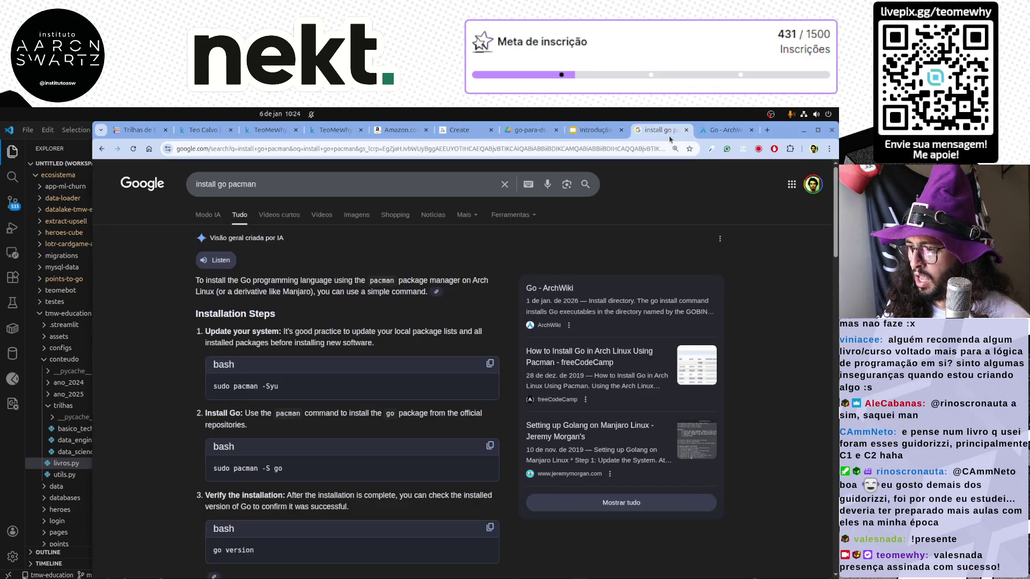
{"action": "key", "text": "ctrl+shift+Tab"}
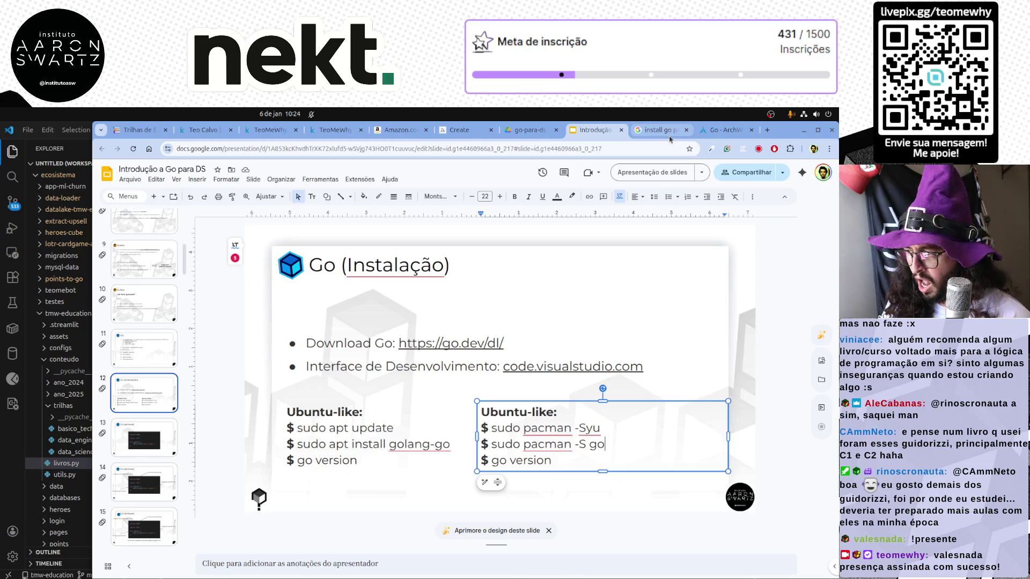
Change the right heading's 'Ubuntu' to 'Arch' and nudge that text block to the right.
{"action": "double_click", "coordinate": [505, 412]}
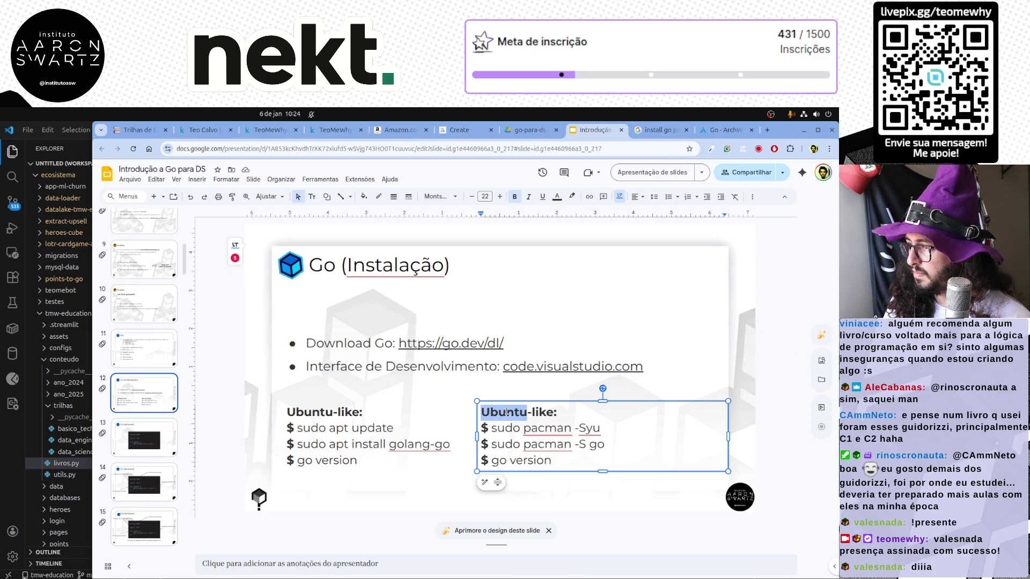
{"action": "type", "text": "Arch"}
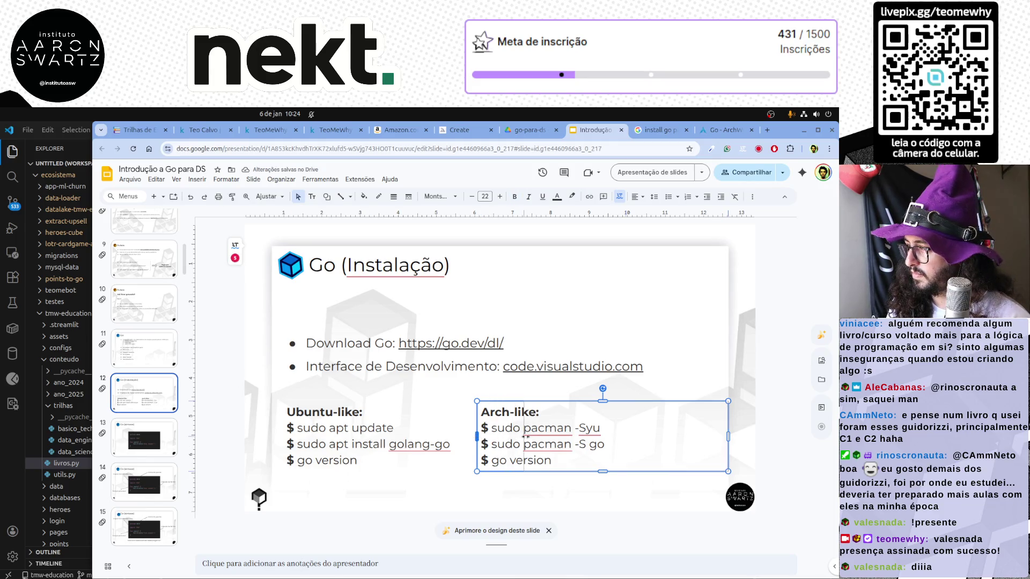
{"action": "left_click_drag", "start_coordinate": [536, 435], "coordinate": [533, 435]}
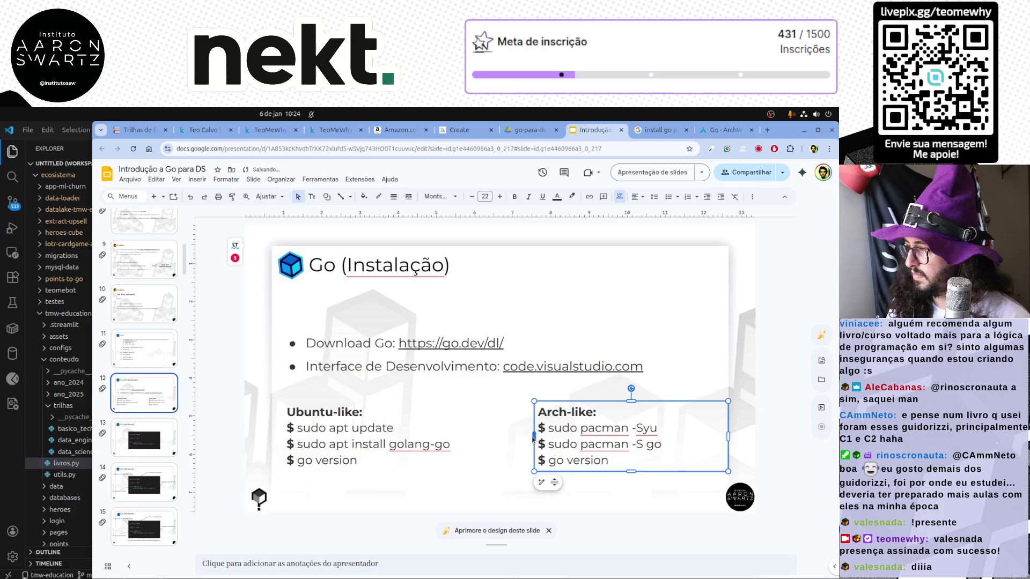
{"action": "left_click", "coordinate": [768, 309]}
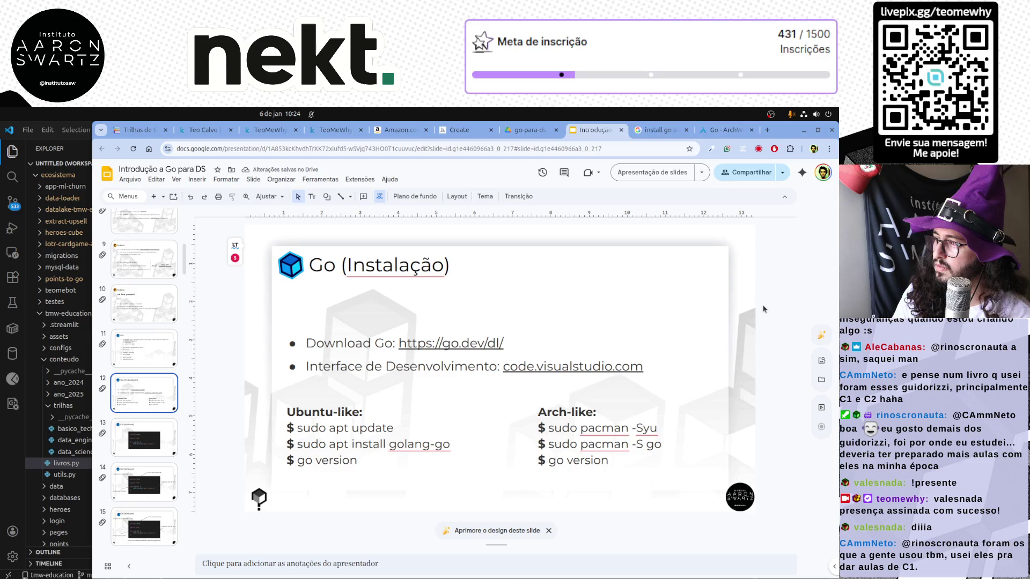
Replace 'like' with 'based' so the headings read 'Ubuntu-based:' and 'Arch-based:'.
{"action": "double_click", "coordinate": [349, 412]}
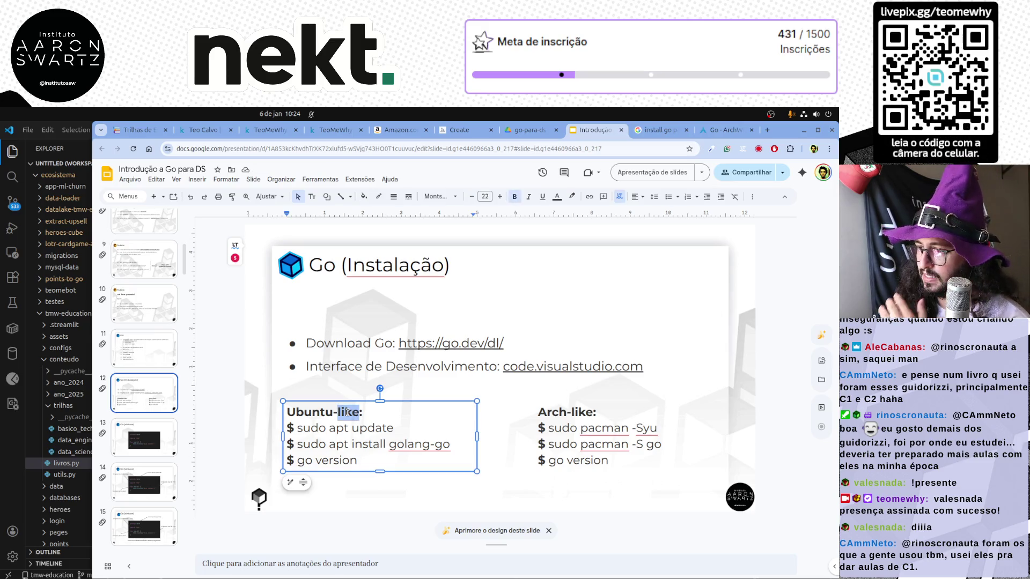
{"action": "type", "text": "based"}
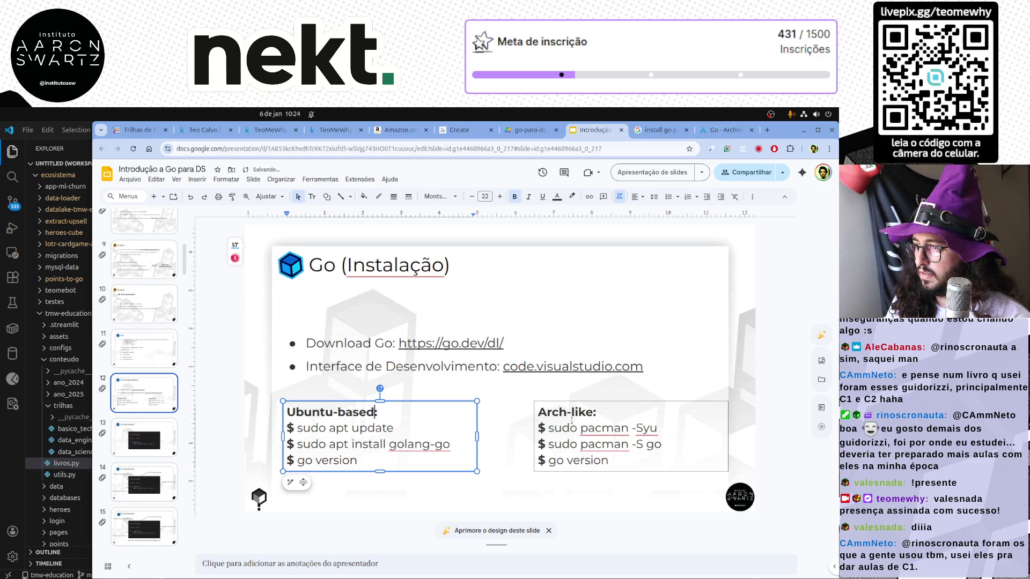
{"action": "double_click", "coordinate": [596, 412]}
{"action": "type", "text": "based"}
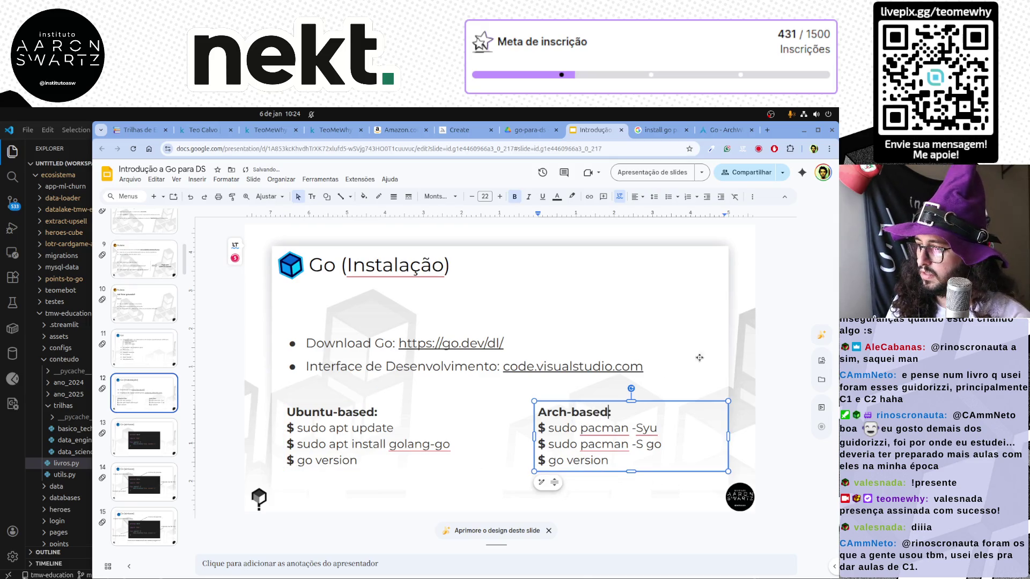
{"action": "left_click", "coordinate": [699, 358]}
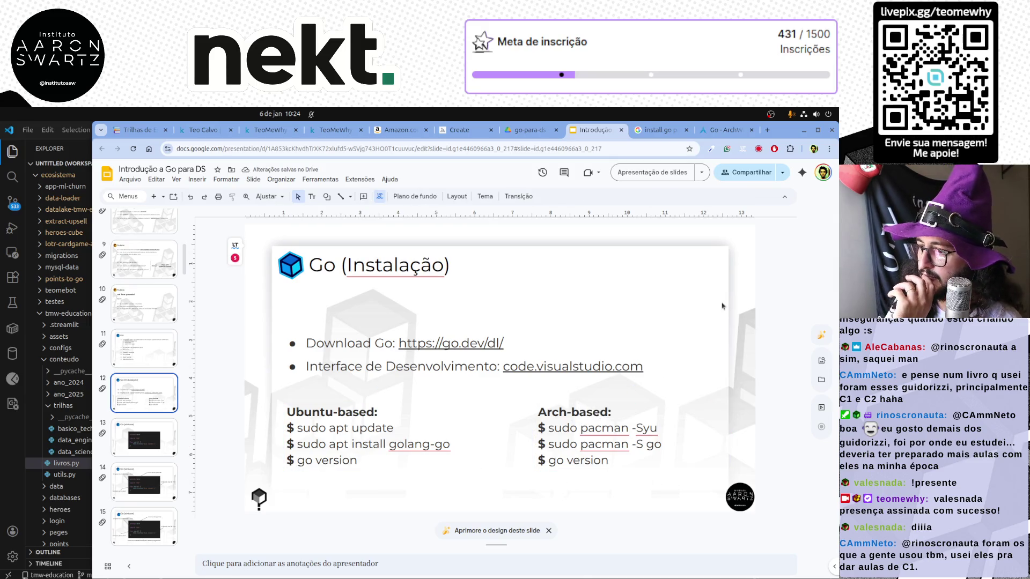
Browse slides 13–17 of the Go deck and settle on slide 15, 'Go (sintaxe)'.
{"action": "left_click", "coordinate": [146, 431]}
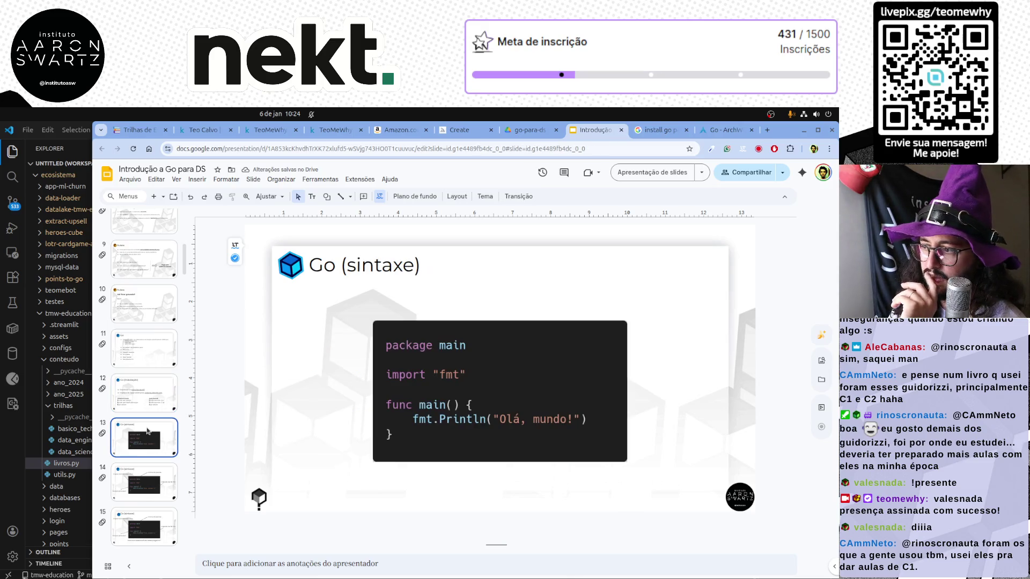
{"action": "key", "text": "Down"}
{"action": "key", "text": "Down"}
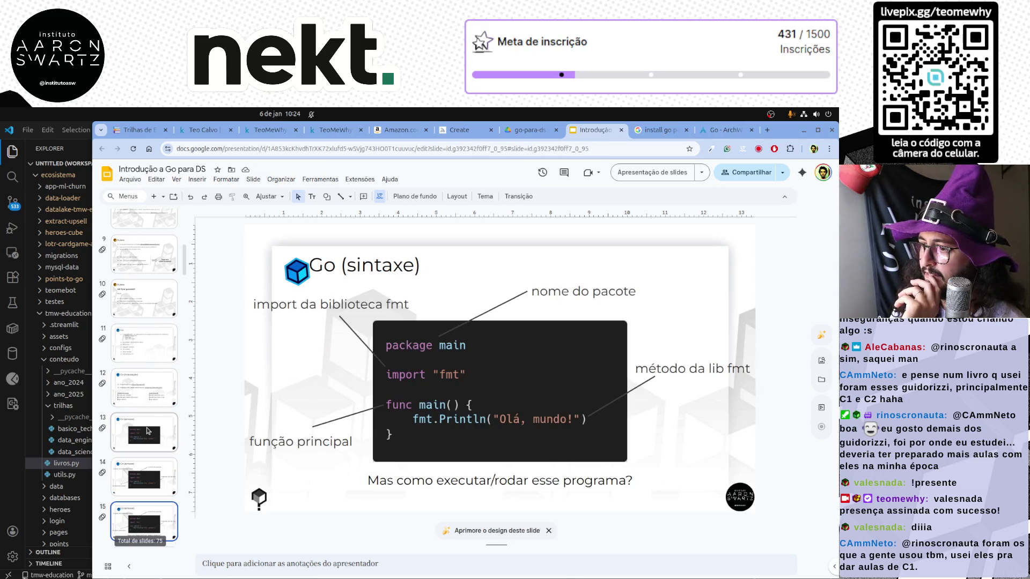
{"action": "key", "text": "Down"}
{"action": "key", "text": "Down"}
{"action": "key", "text": "Up"}
{"action": "key", "text": "Up"}
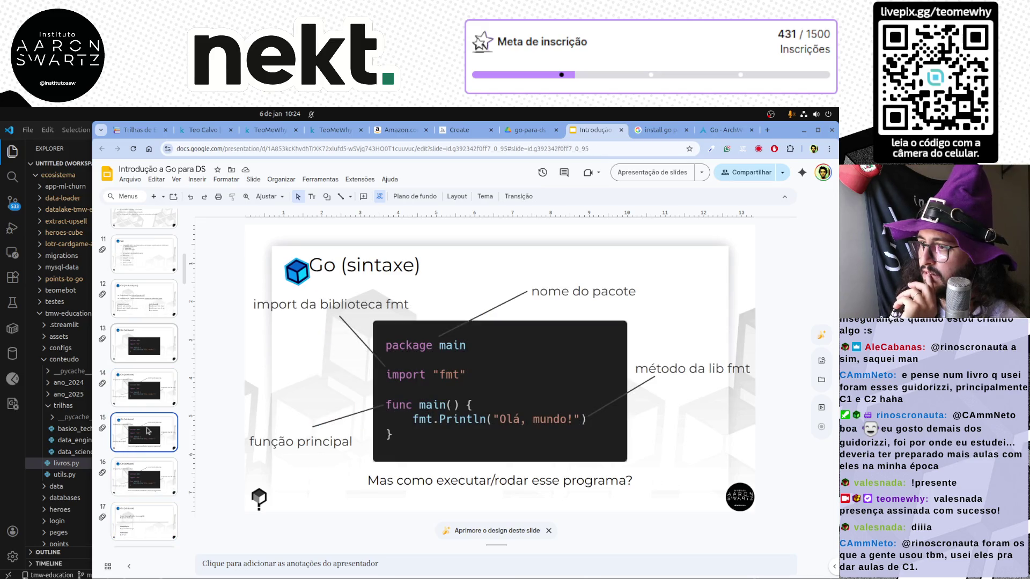
{"action": "left_click", "coordinate": [142, 392]}
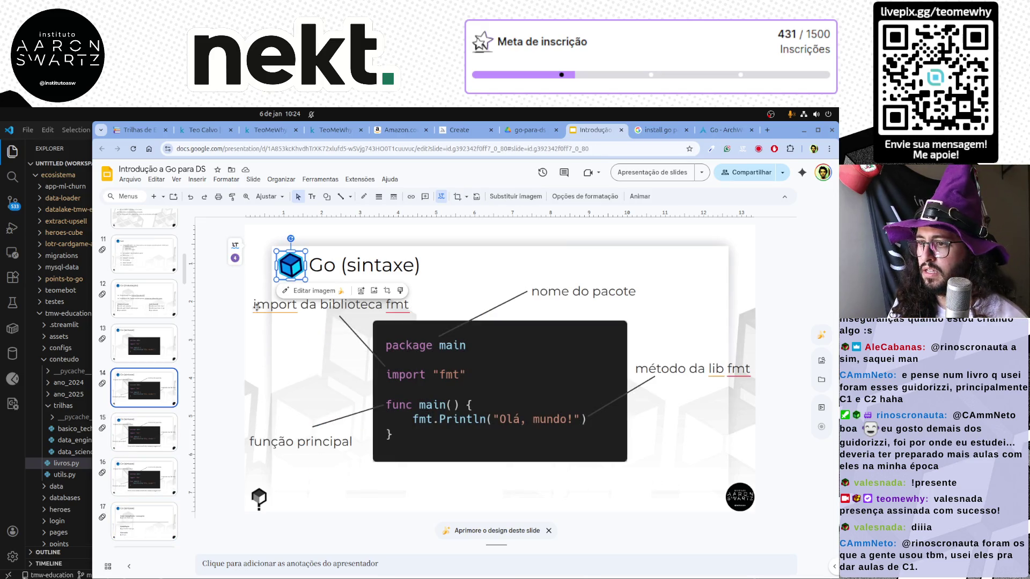
{"action": "key", "text": "Up"}
{"action": "key", "text": "Down"}
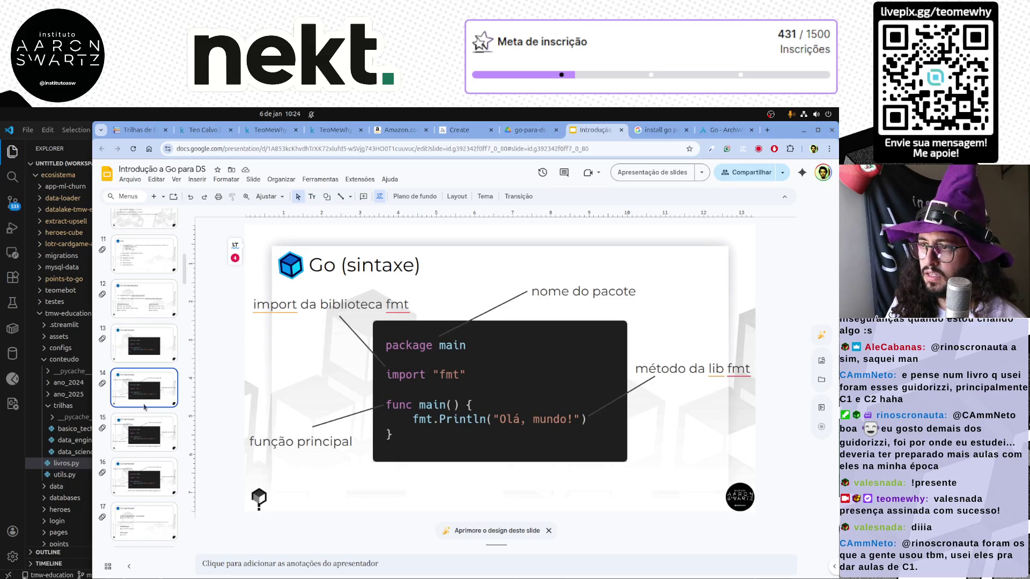
{"action": "key", "text": "Down"}
Select and then deselect the Go cube logo image on the syntax slide.
{"action": "left_click", "coordinate": [293, 273]}
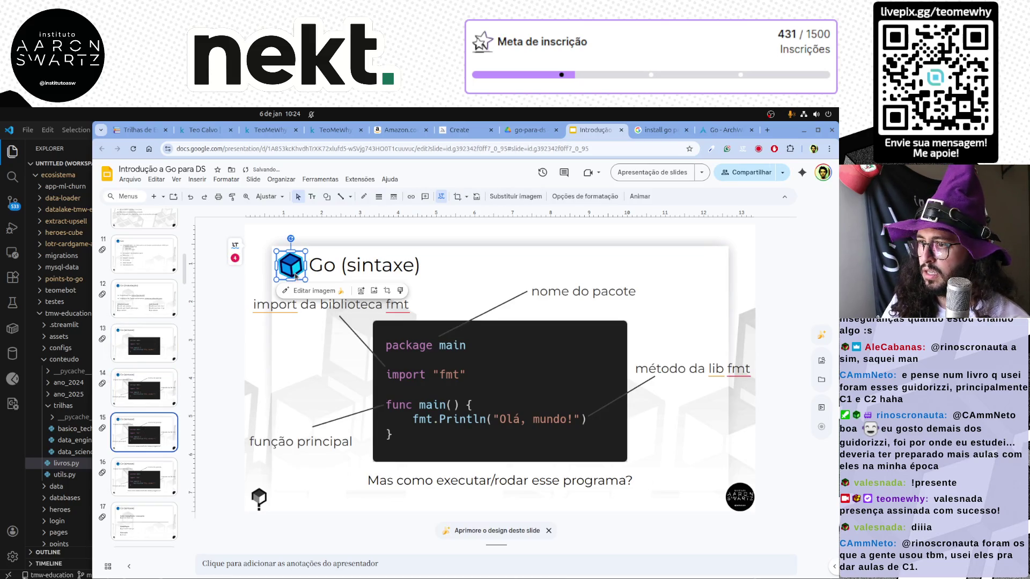
{"action": "left_click", "coordinate": [229, 327]}
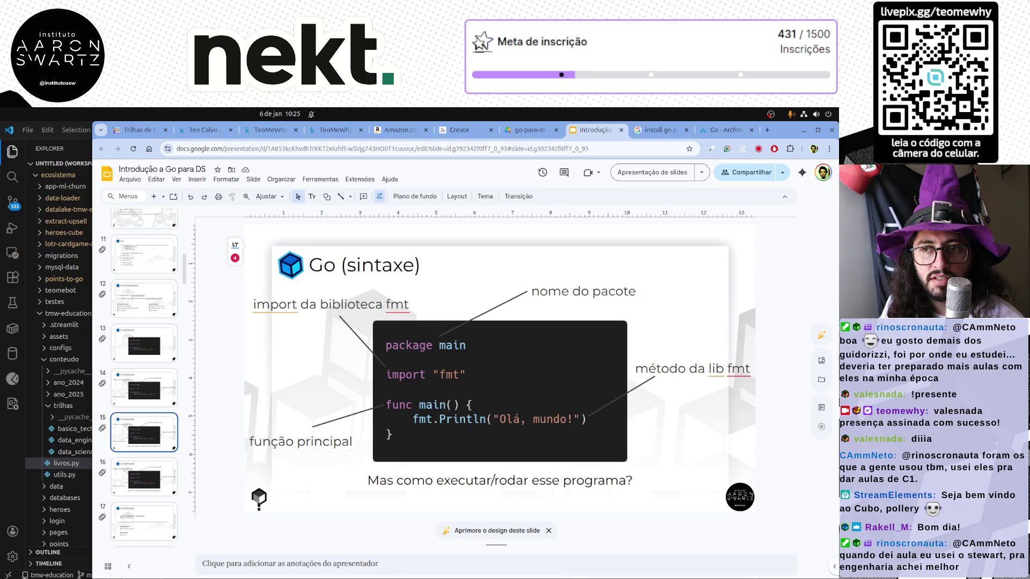
On Trilhas de Estudos, show the Livros tab with the Banco de Dados and Programação lists expanded.
{"action": "left_click", "coordinate": [401, 133]}
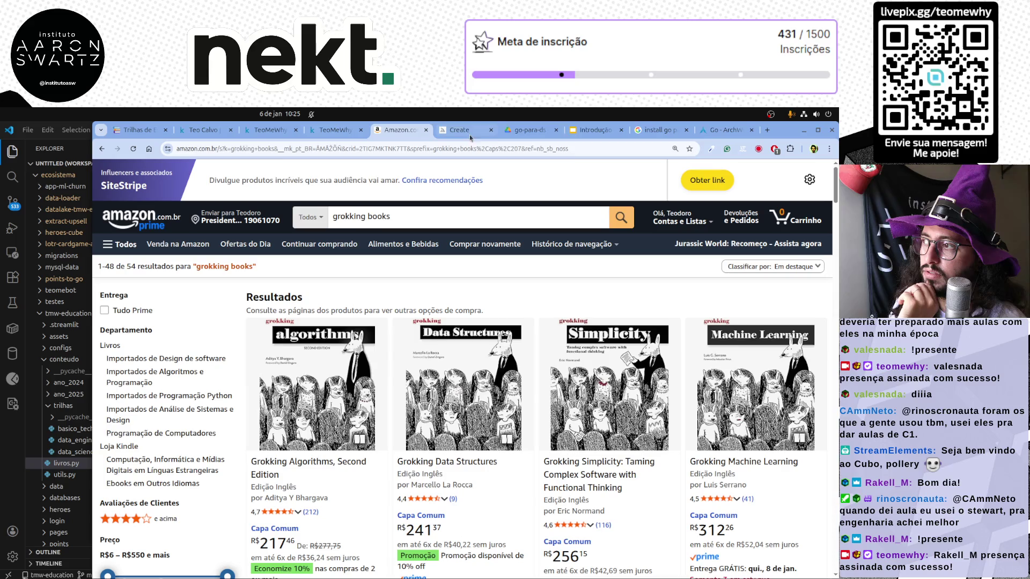
{"action": "left_click", "coordinate": [596, 130]}
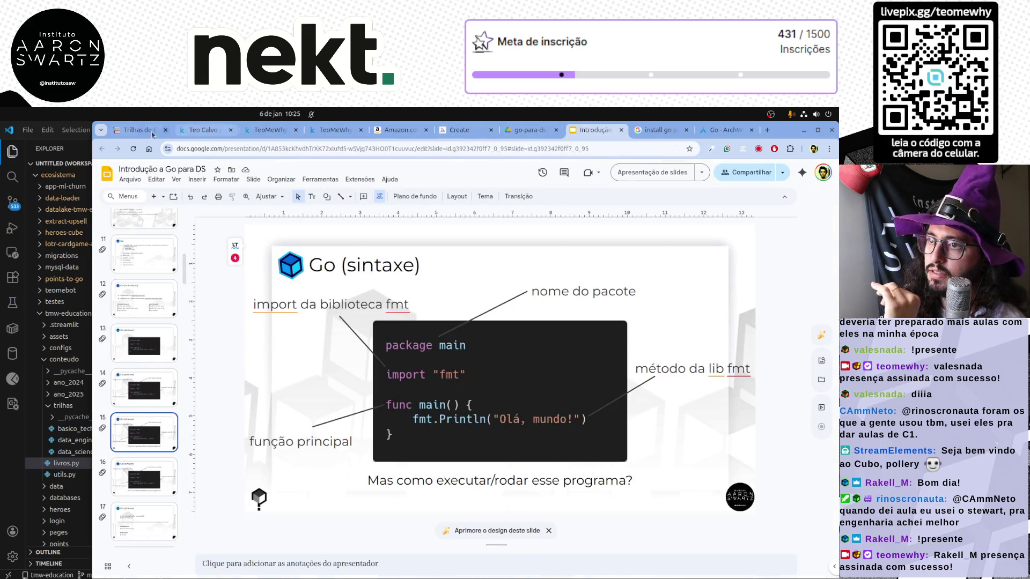
{"action": "left_click", "coordinate": [152, 131]}
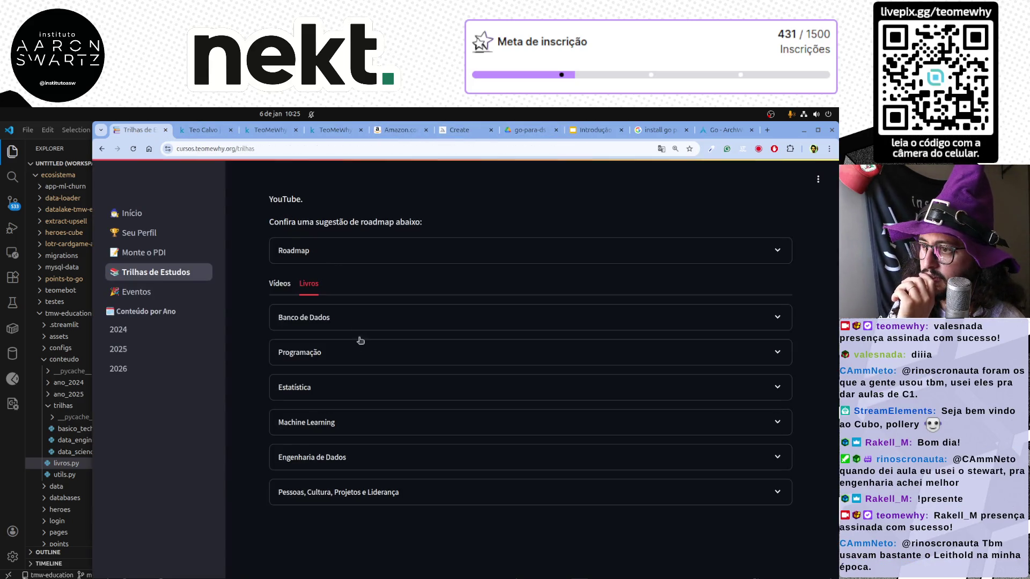
{"action": "left_click", "coordinate": [280, 285]}
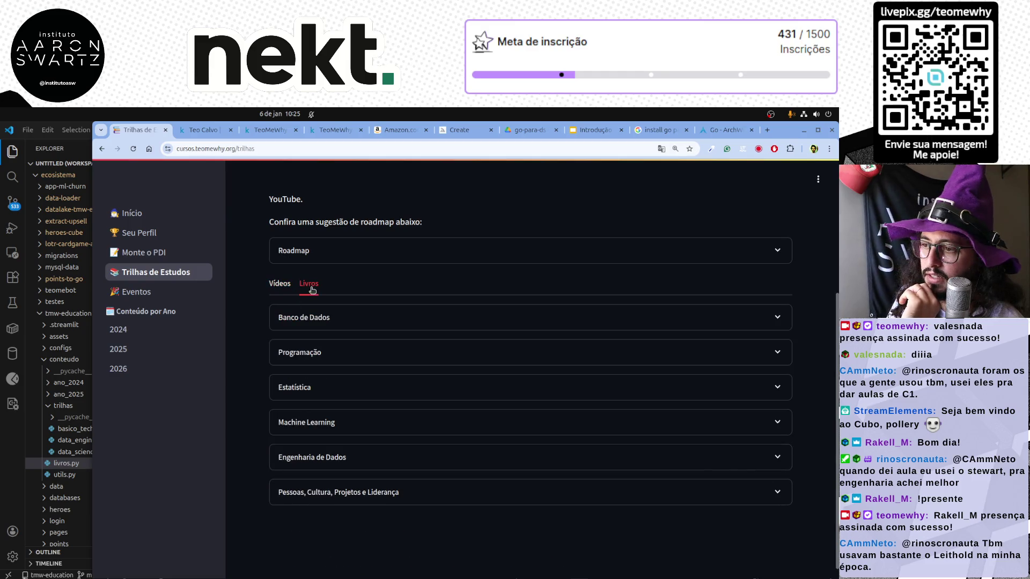
{"action": "left_click", "coordinate": [314, 320]}
{"action": "left_click", "coordinate": [283, 285]}
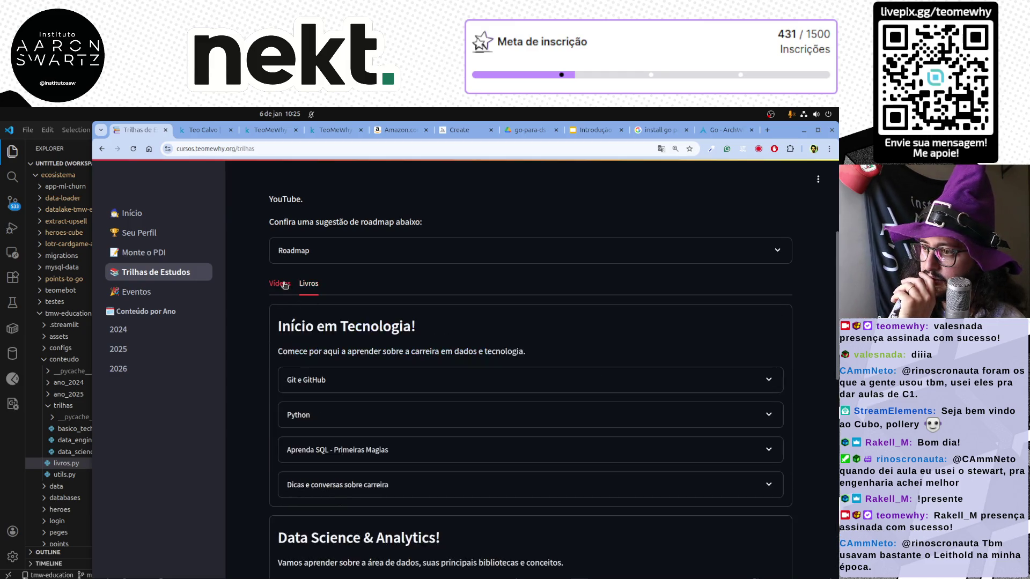
{"action": "left_click", "coordinate": [309, 283]}
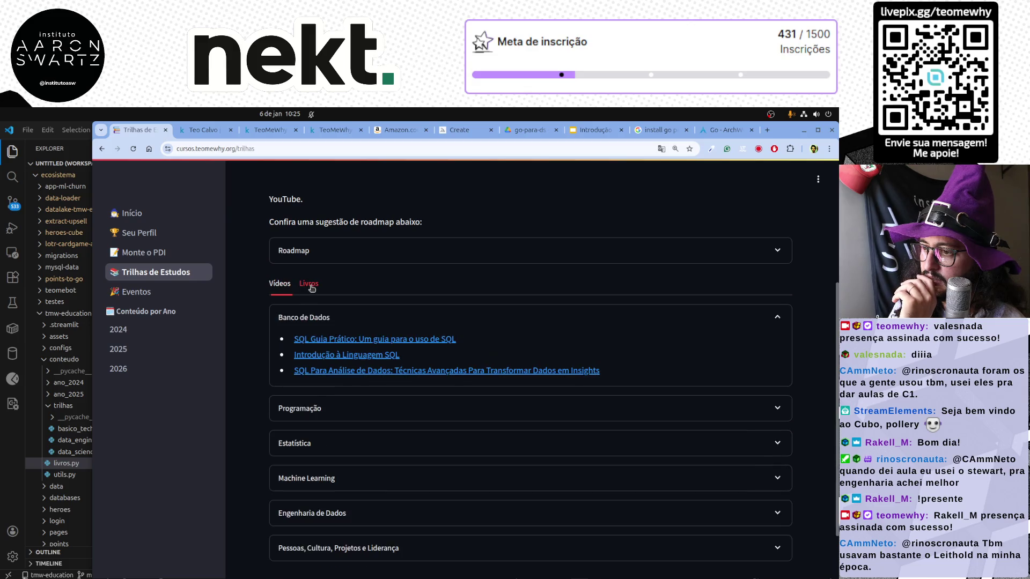
{"action": "left_click", "coordinate": [320, 407]}
{"action": "scroll", "coordinate": [264, 400], "scroll_direction": "down", "scroll_amount": 1}
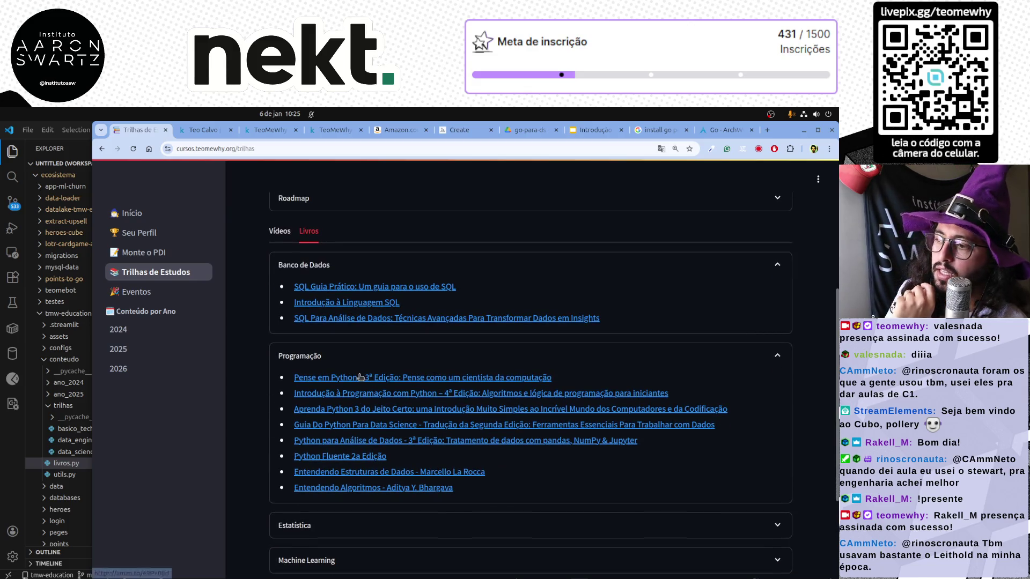
{"action": "scroll", "coordinate": [326, 354], "scroll_direction": "down", "scroll_amount": 1}
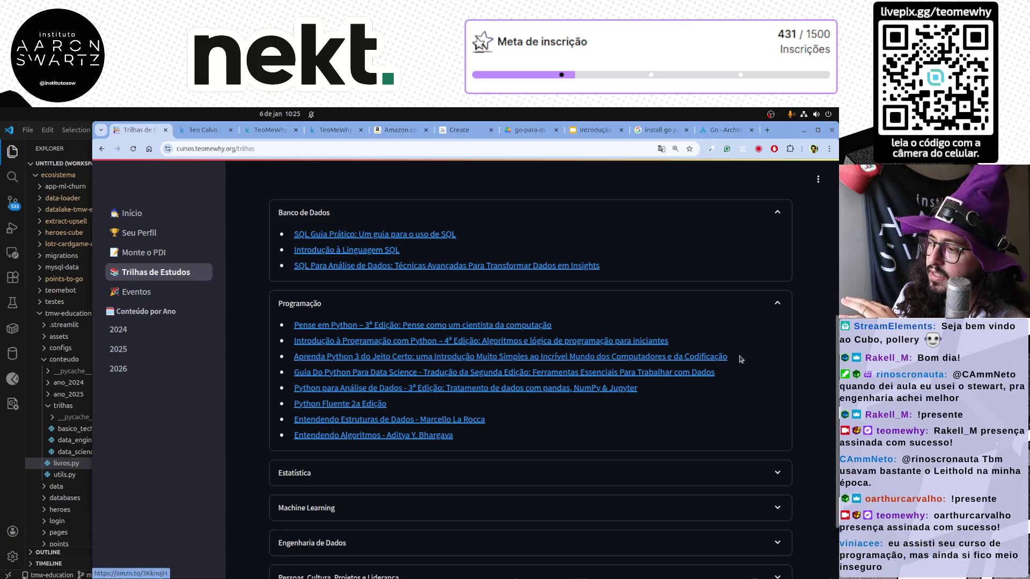
Highlight the first programming book titles, then select the page address and dismiss its suggestions.
{"action": "left_click_drag", "start_coordinate": [727, 356], "coordinate": [268, 322]}
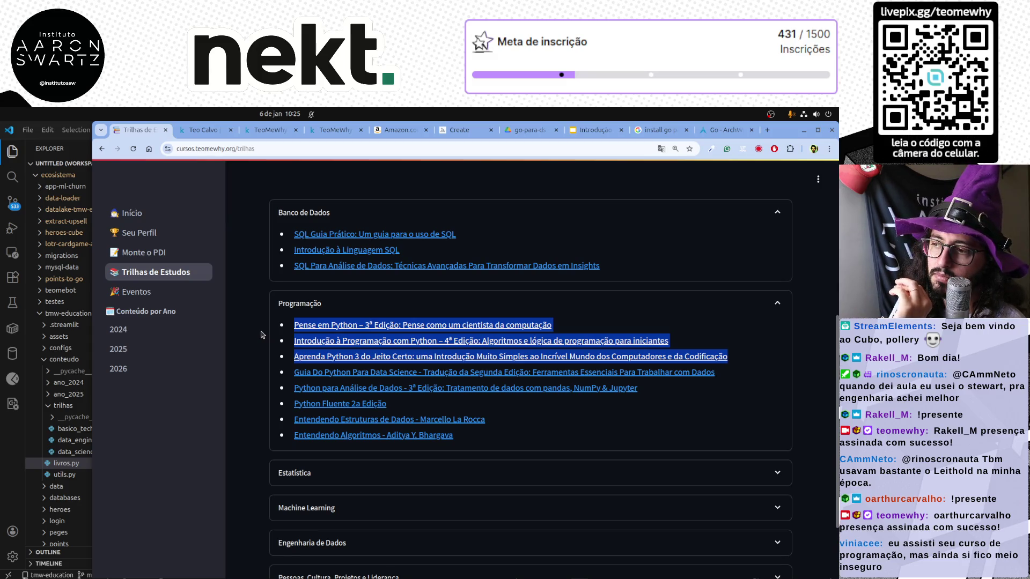
{"action": "left_click", "coordinate": [256, 336]}
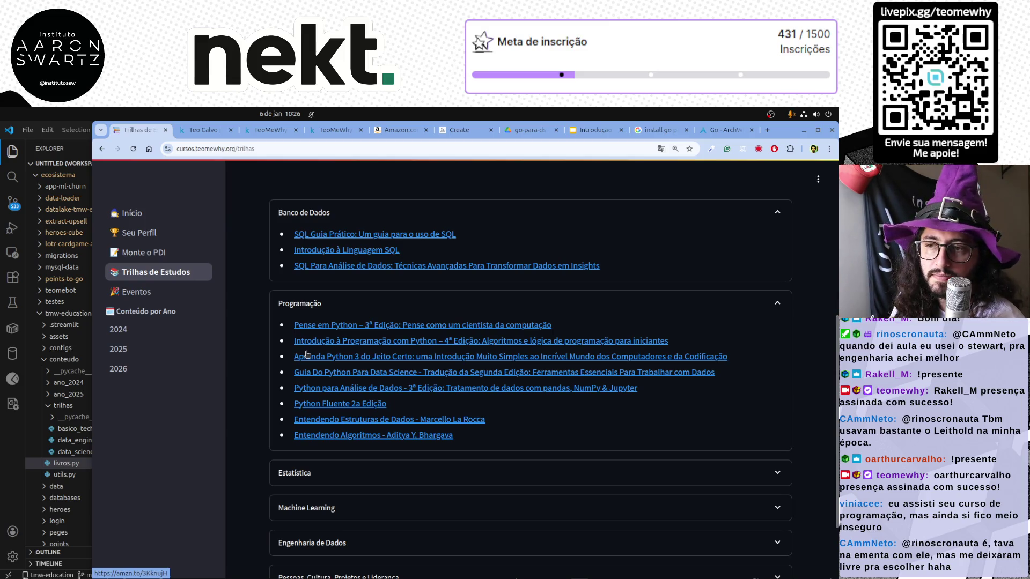
{"action": "left_click_drag", "start_coordinate": [294, 322], "coordinate": [744, 362]}
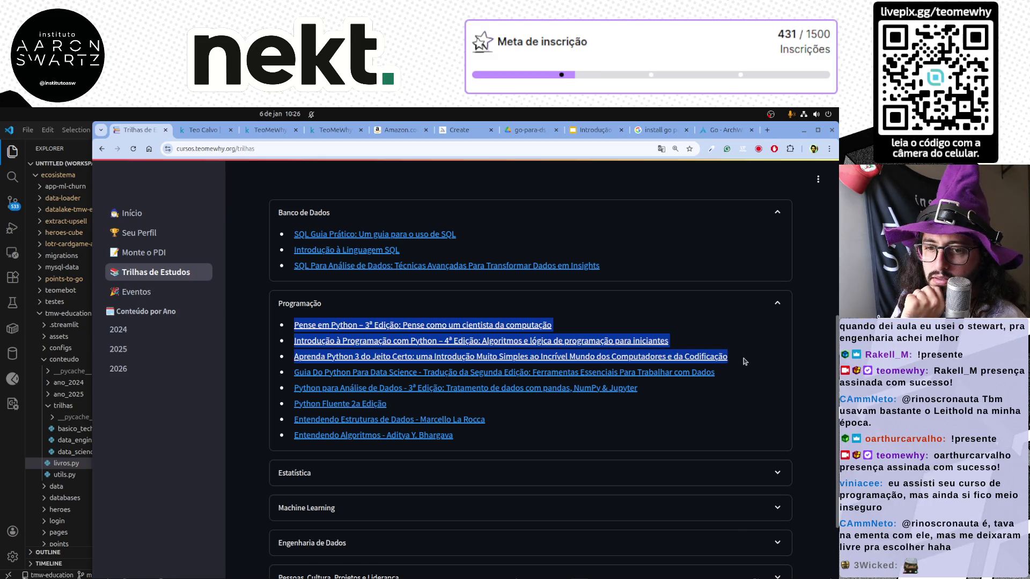
{"action": "left_click", "coordinate": [268, 148]}
{"action": "key", "text": "alt+Tab"}
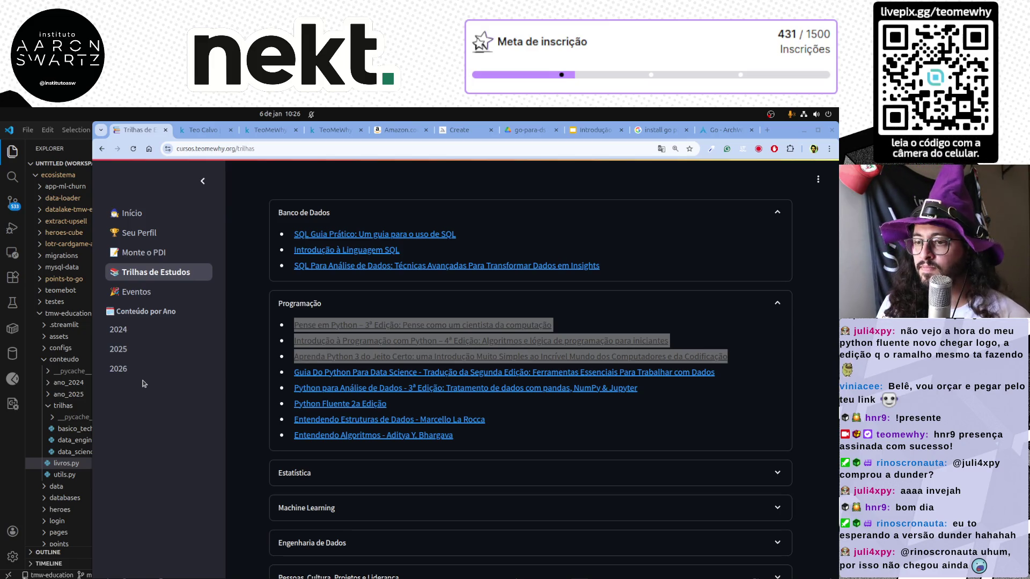
Return to the Go deck and advance from slide 15 to slide 17 on running Go programs.
{"action": "left_click", "coordinate": [595, 130]}
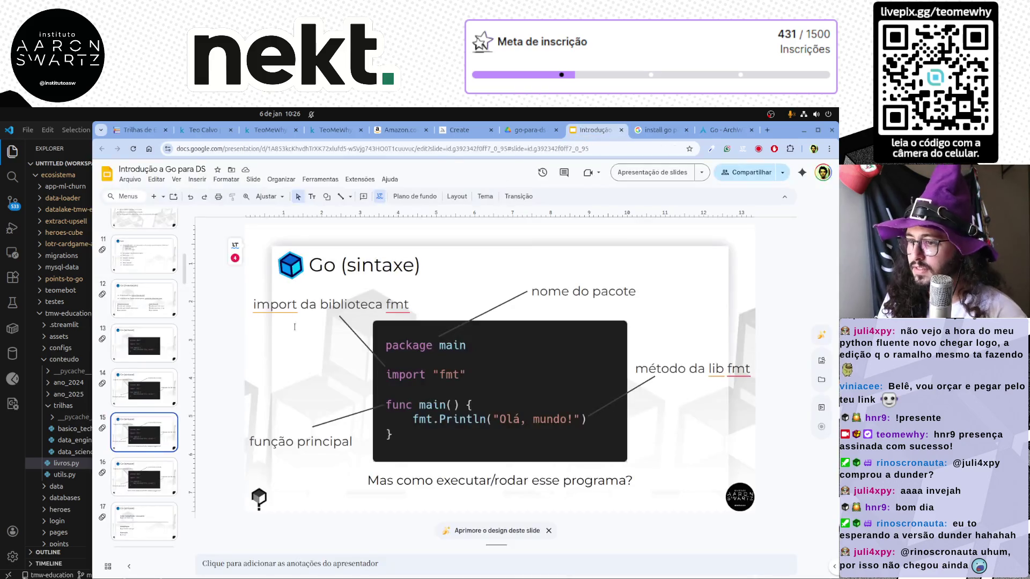
{"action": "left_click", "coordinate": [138, 483]}
{"action": "key", "text": "Down"}
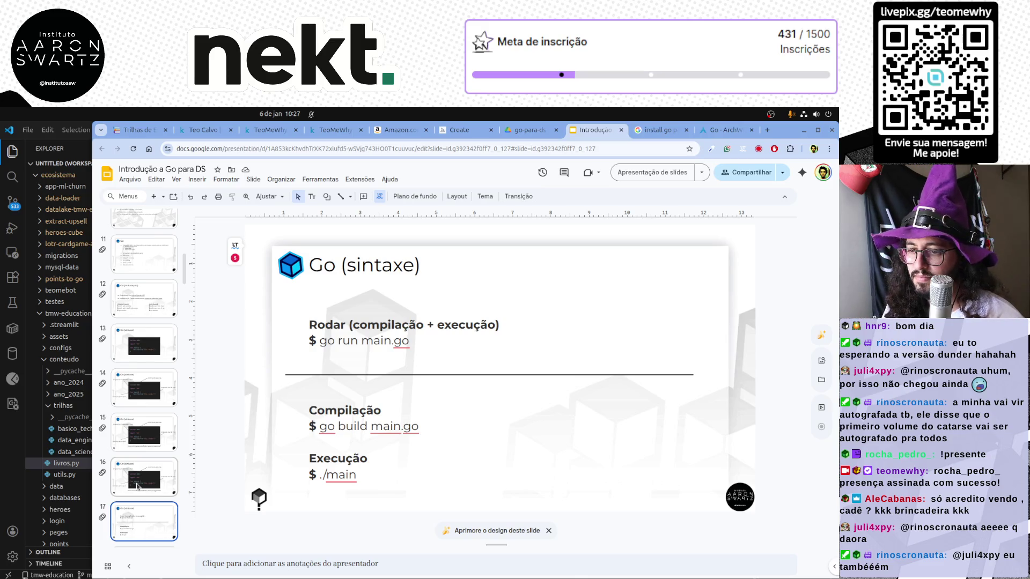
{"action": "scroll", "coordinate": [137, 486], "scroll_direction": "down", "scroll_amount": 2}
Move through the Tipos and Números slides and on to the Booleanos truth-table slide.
{"action": "left_click", "coordinate": [145, 408]}
{"action": "left_click", "coordinate": [146, 456]}
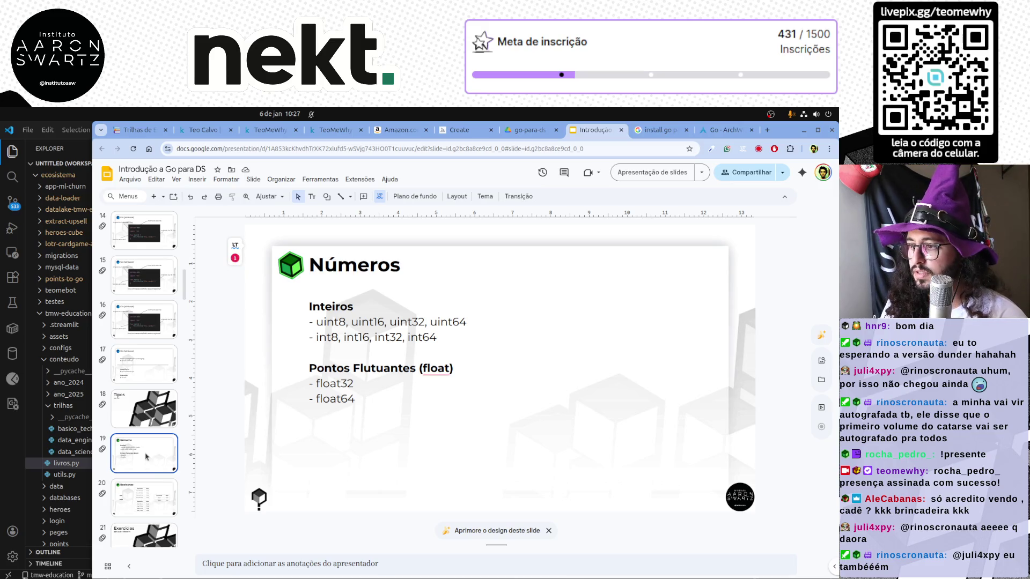
{"action": "key", "text": "Down"}
{"action": "key", "text": "Up"}
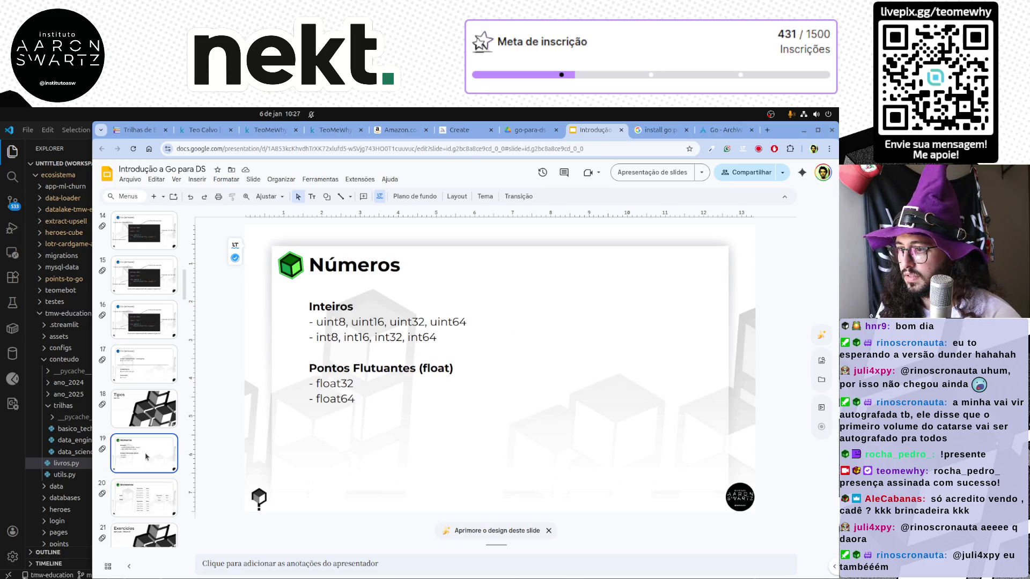
{"action": "key", "text": "Down"}
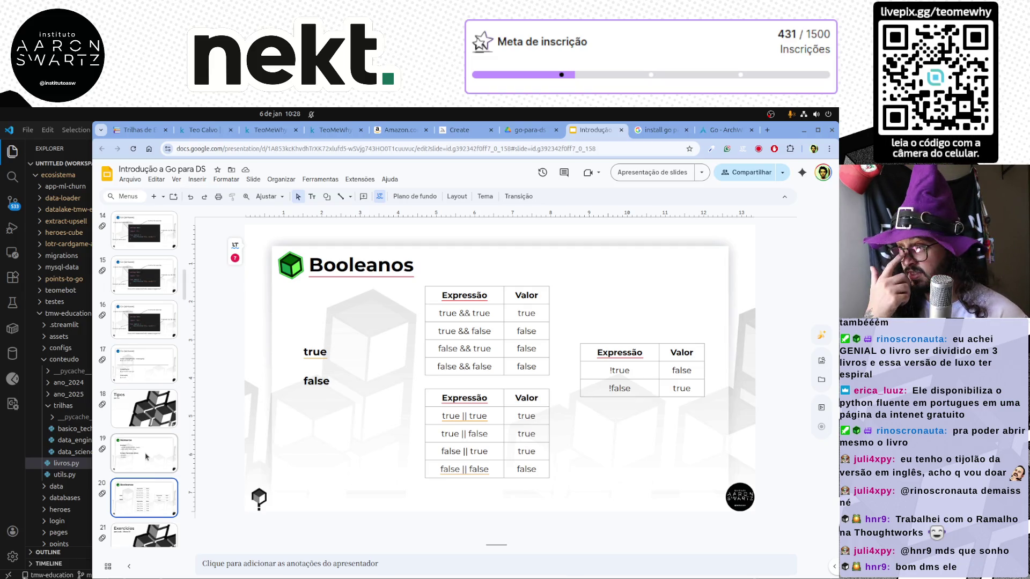
{"action": "scroll", "coordinate": [146, 457], "scroll_direction": "down", "scroll_amount": 2}
Show the Exercícios list slide, check the grammar suggestion on 'tabelas verdade', and leave the text unchanged.
{"action": "left_click", "coordinate": [145, 457]}
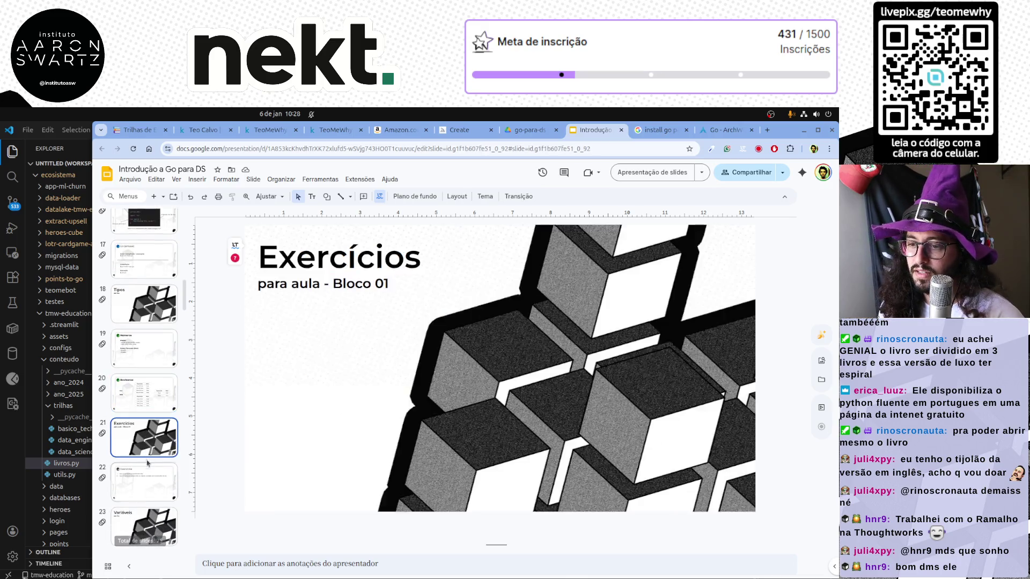
{"action": "left_click", "coordinate": [146, 479]}
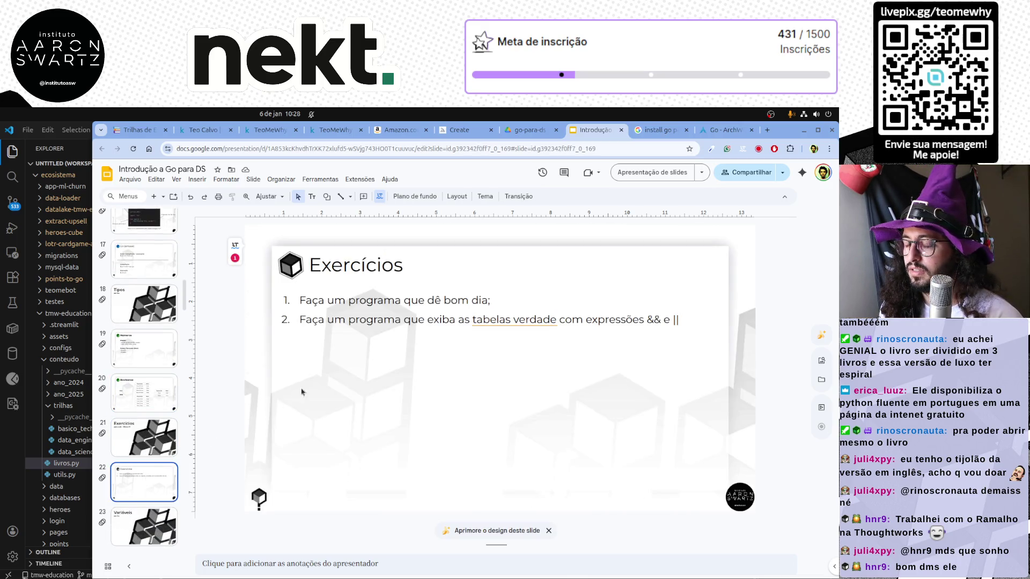
{"action": "left_click", "coordinate": [523, 300]}
{"action": "left_click", "coordinate": [513, 319]}
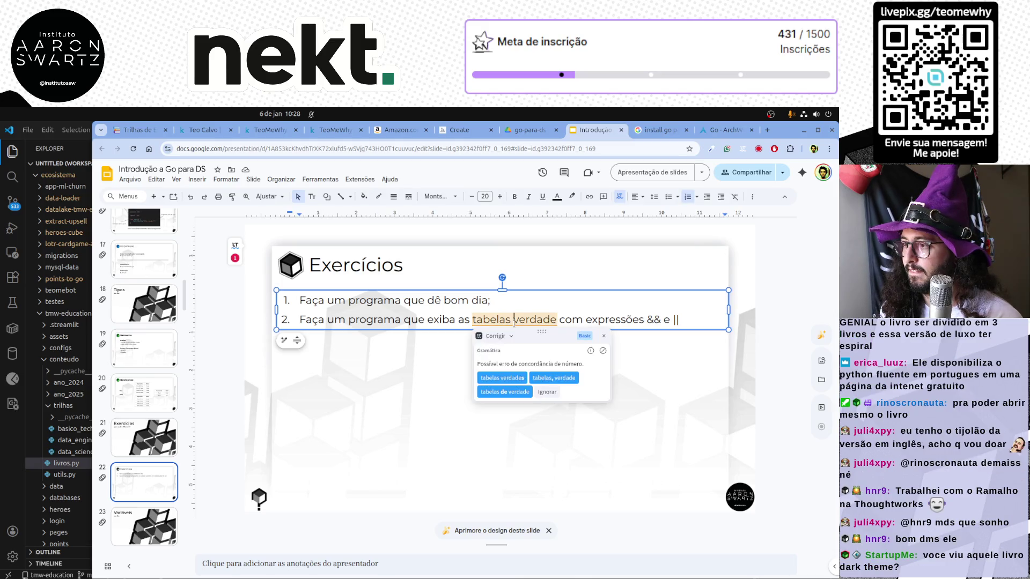
{"action": "left_click", "coordinate": [397, 399]}
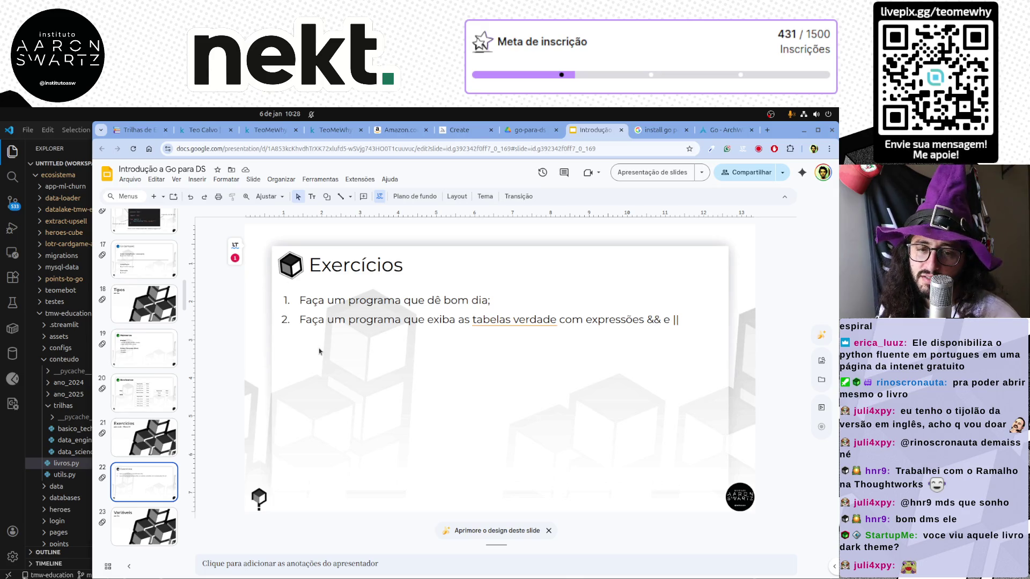
Search Google for 'book in dark theme', open Dark Edition Books in a background tab, and view image results.
{"action": "left_click", "coordinate": [767, 132]}
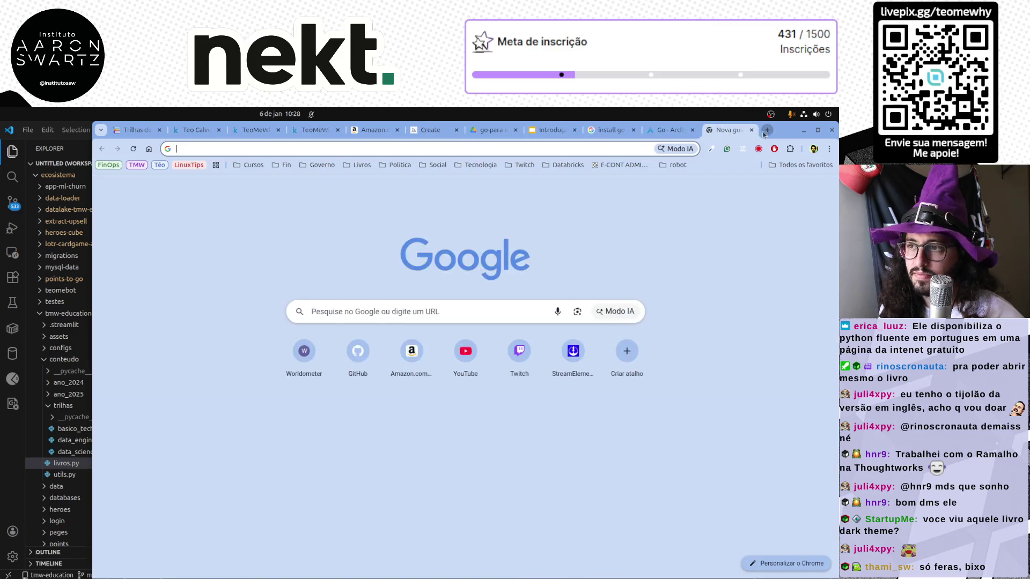
{"action": "left_click", "coordinate": [401, 148]}
{"action": "type", "text": "bo"}
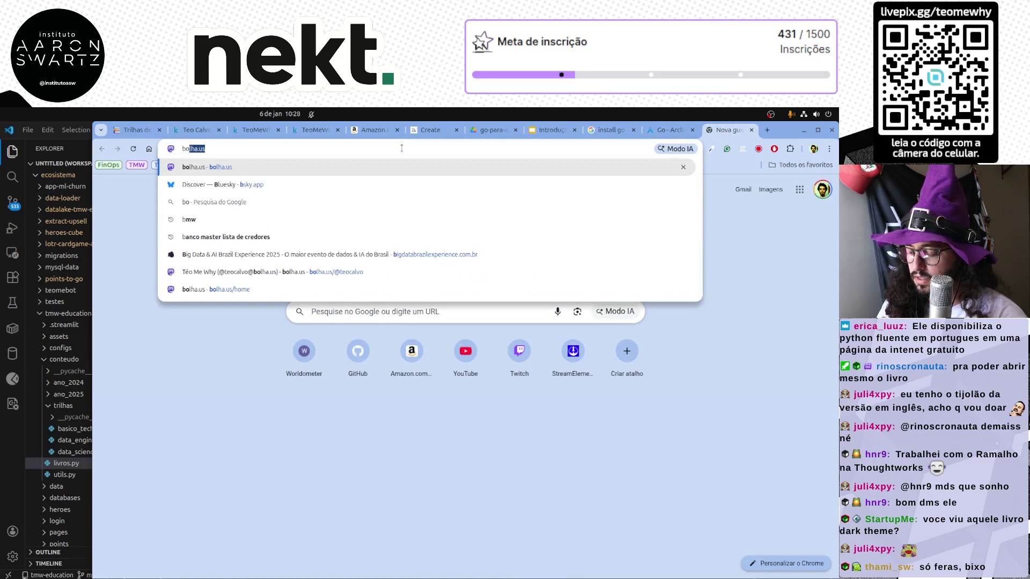
{"action": "type", "text": "ok in dark th"}
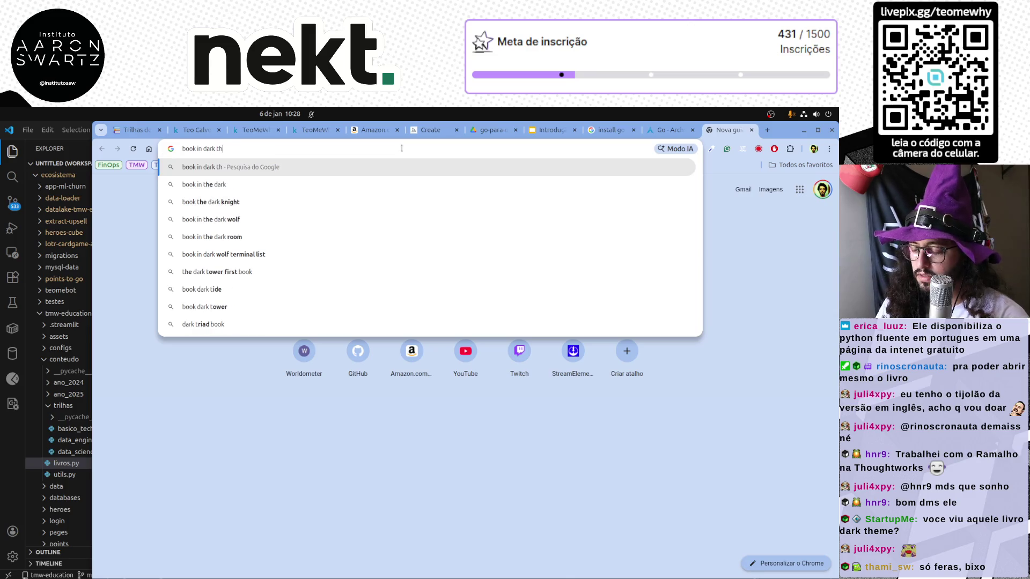
{"action": "type", "text": "eme"}
{"action": "key", "text": "Return"}
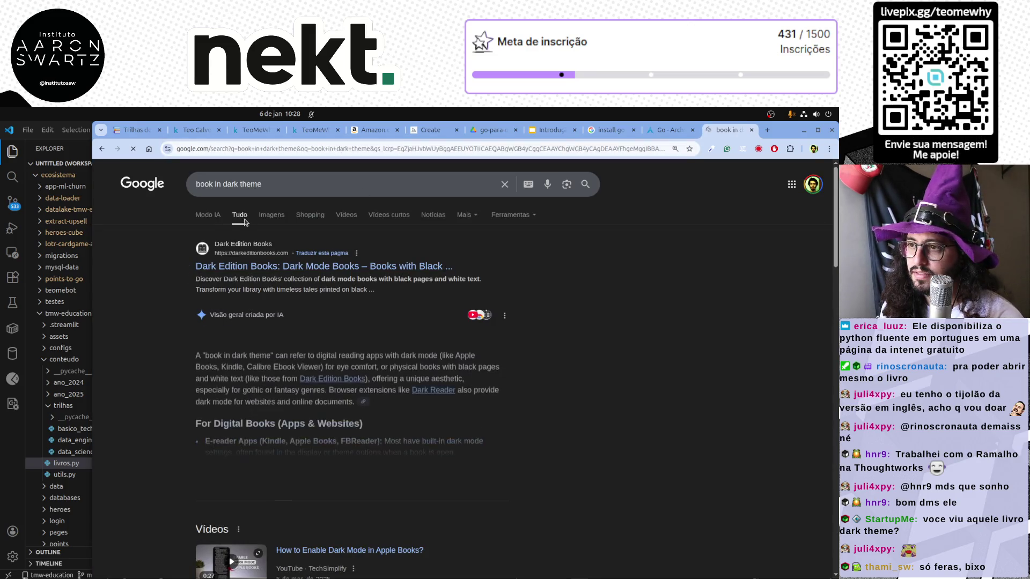
{"action": "middle_click", "coordinate": [302, 268]}
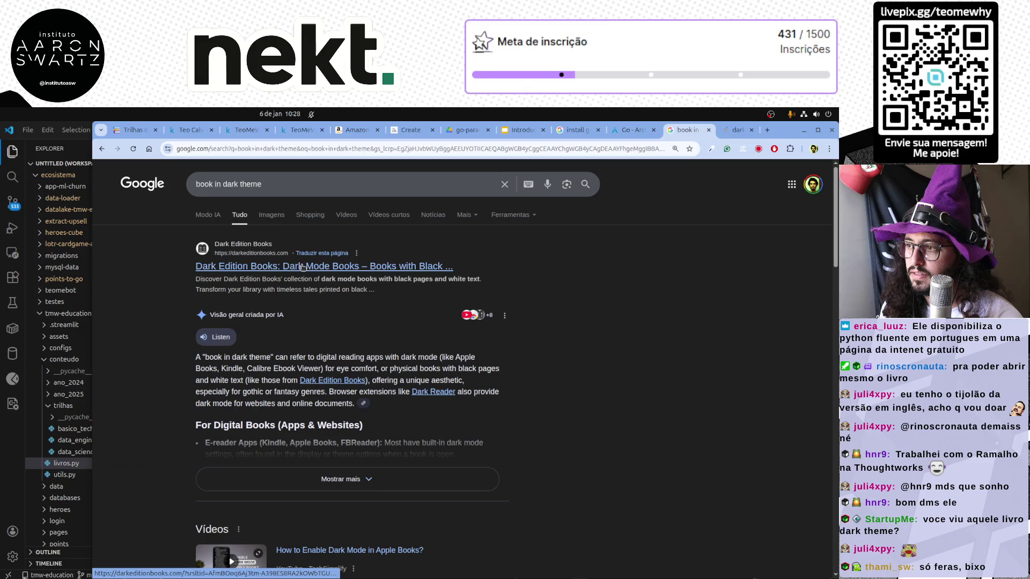
{"action": "left_click", "coordinate": [271, 215]}
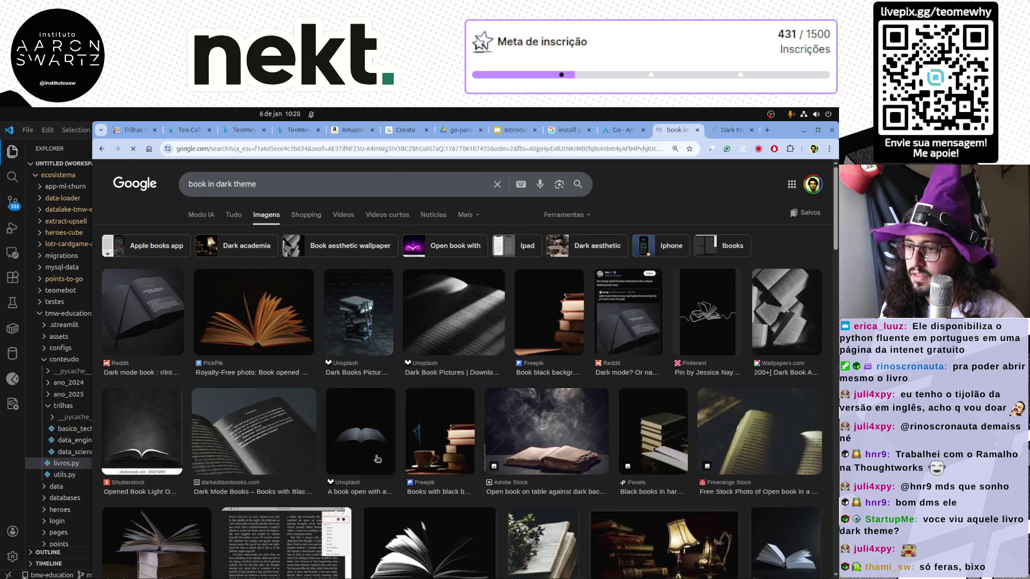
{"action": "scroll", "coordinate": [268, 451], "scroll_direction": "down", "scroll_amount": 4}
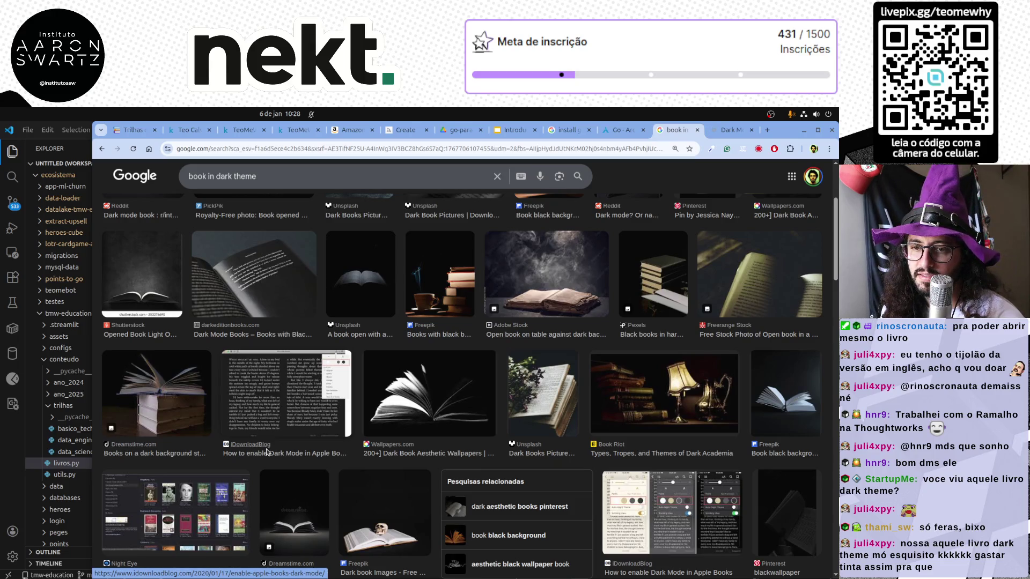
{"action": "scroll", "coordinate": [430, 462], "scroll_direction": "down", "scroll_amount": 5}
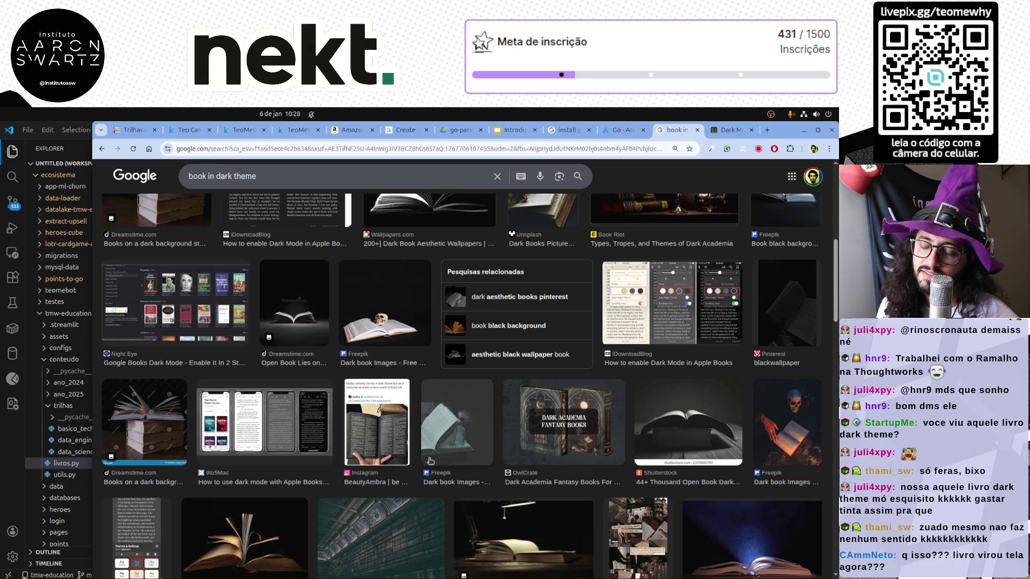
{"action": "scroll", "coordinate": [430, 461], "scroll_direction": "down", "scroll_amount": 5}
{"action": "scroll", "coordinate": [622, 443], "scroll_direction": "down", "scroll_amount": 3}
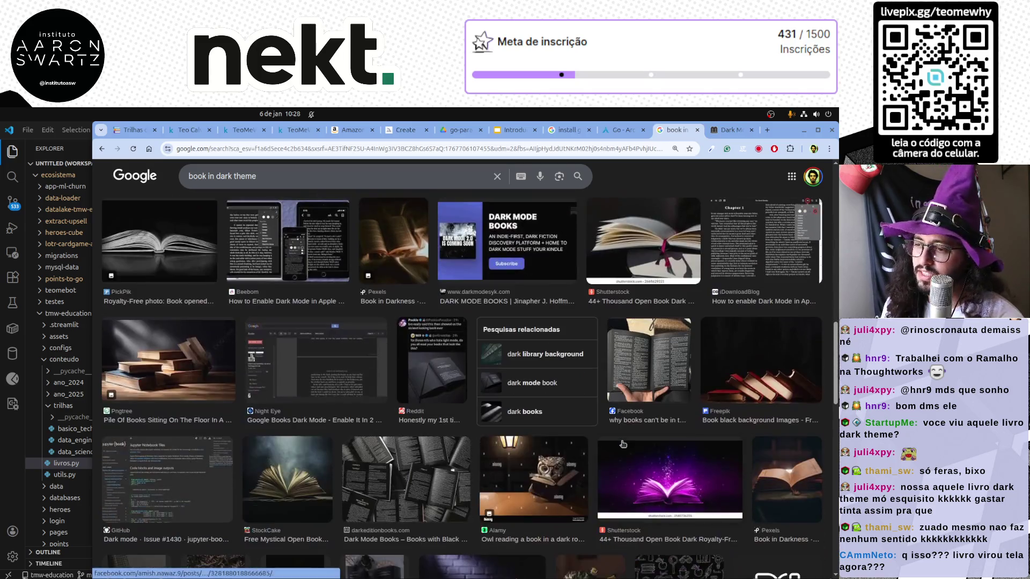
{"action": "scroll", "coordinate": [622, 443], "scroll_direction": "down", "scroll_amount": 2}
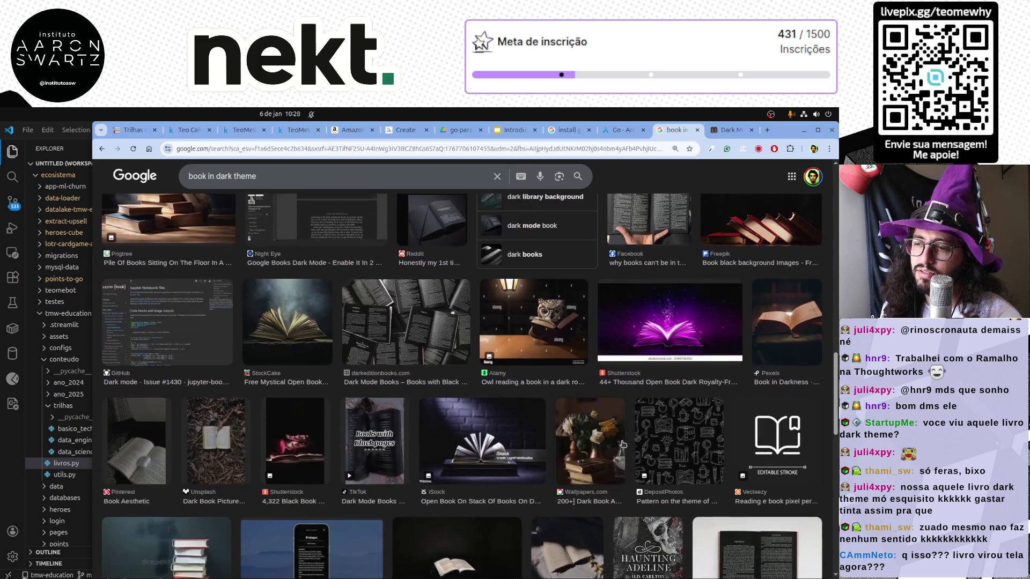
{"action": "scroll", "coordinate": [622, 443], "scroll_direction": "down", "scroll_amount": 2}
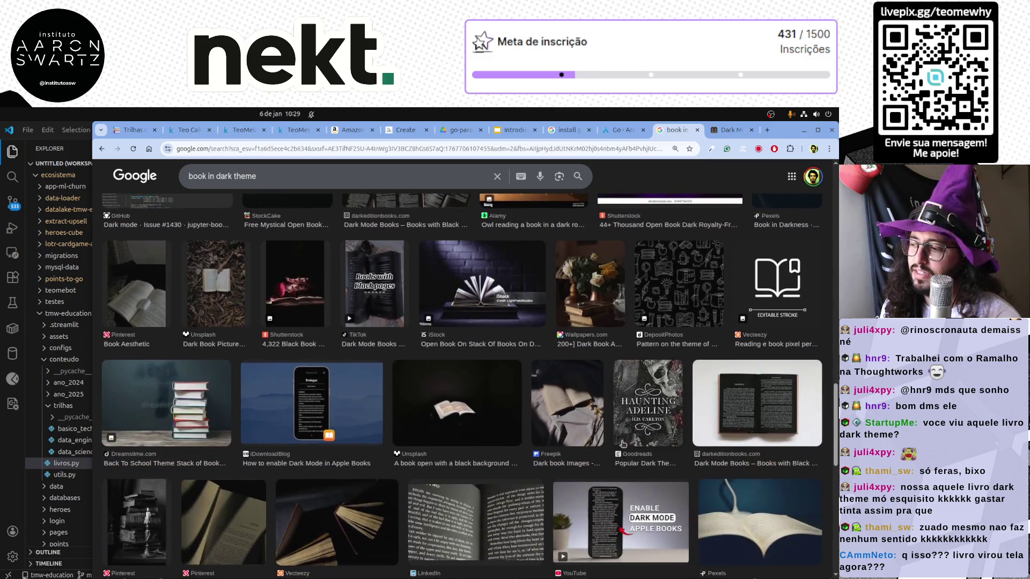
{"action": "scroll", "coordinate": [622, 443], "scroll_direction": "down", "scroll_amount": 2}
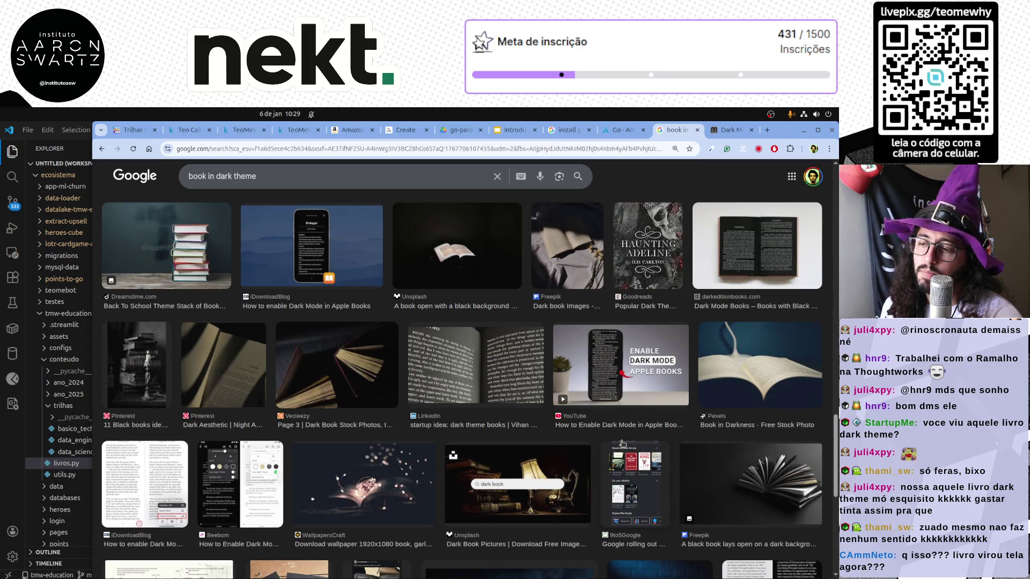
{"action": "scroll", "coordinate": [508, 442], "scroll_direction": "down", "scroll_amount": 3}
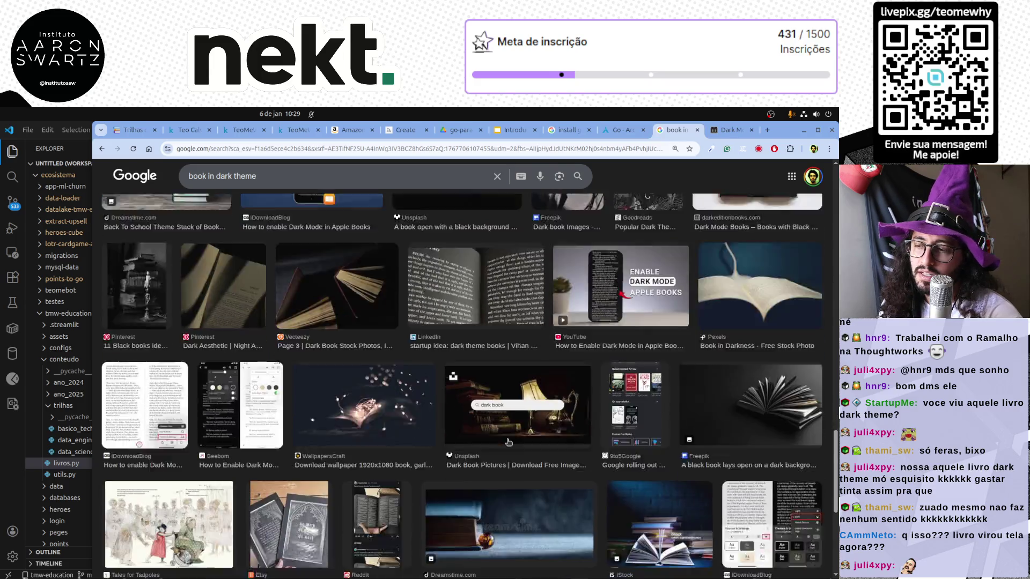
{"action": "scroll", "coordinate": [509, 442], "scroll_direction": "down", "scroll_amount": 2}
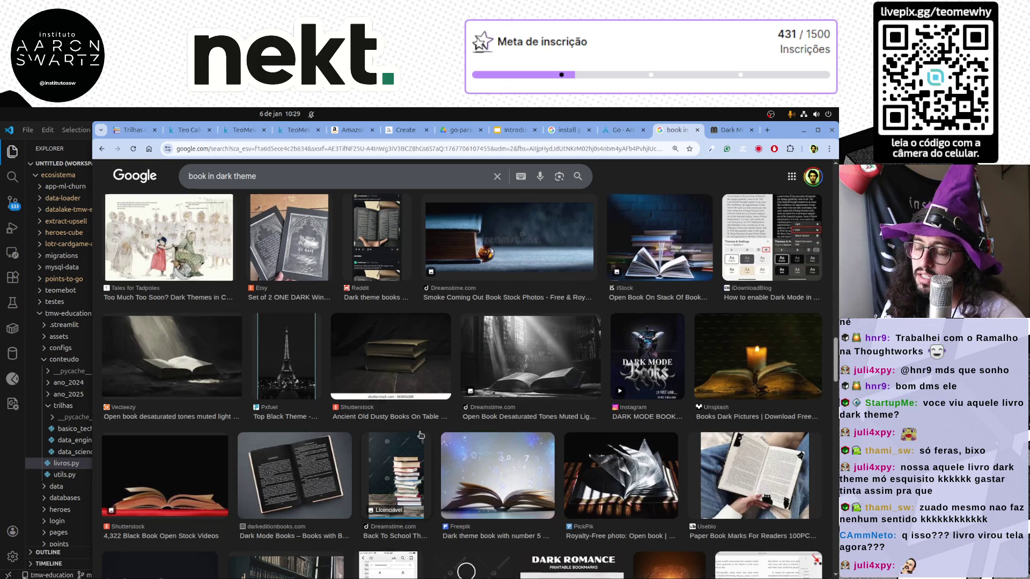
{"action": "scroll", "coordinate": [421, 435], "scroll_direction": "up", "scroll_amount": 3}
{"action": "scroll", "coordinate": [420, 435], "scroll_direction": "up", "scroll_amount": 2}
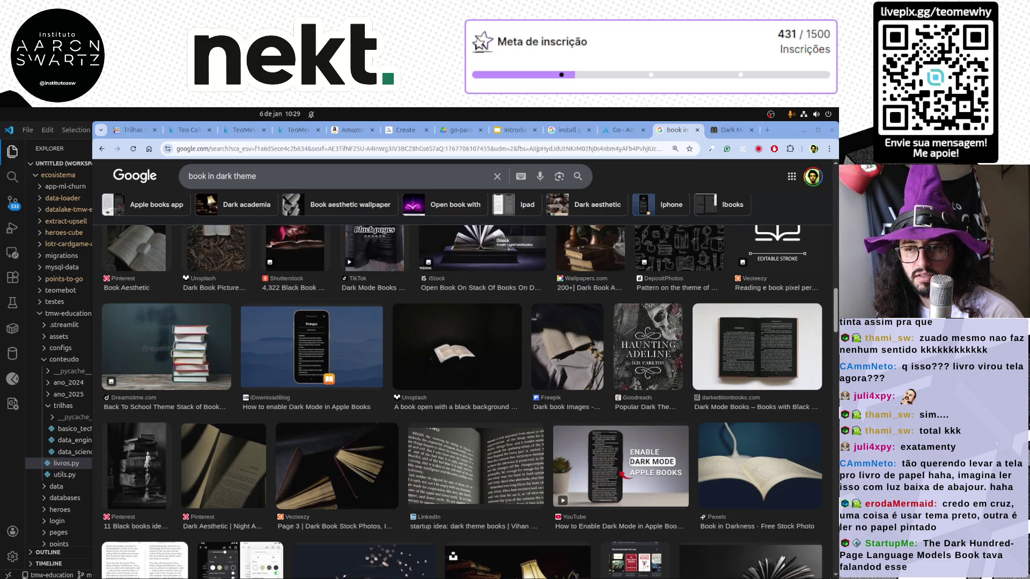
Search Amazon for 'The Dark Hundred-Page Language Models Book' and open its product page.
{"action": "left_click", "coordinate": [350, 129]}
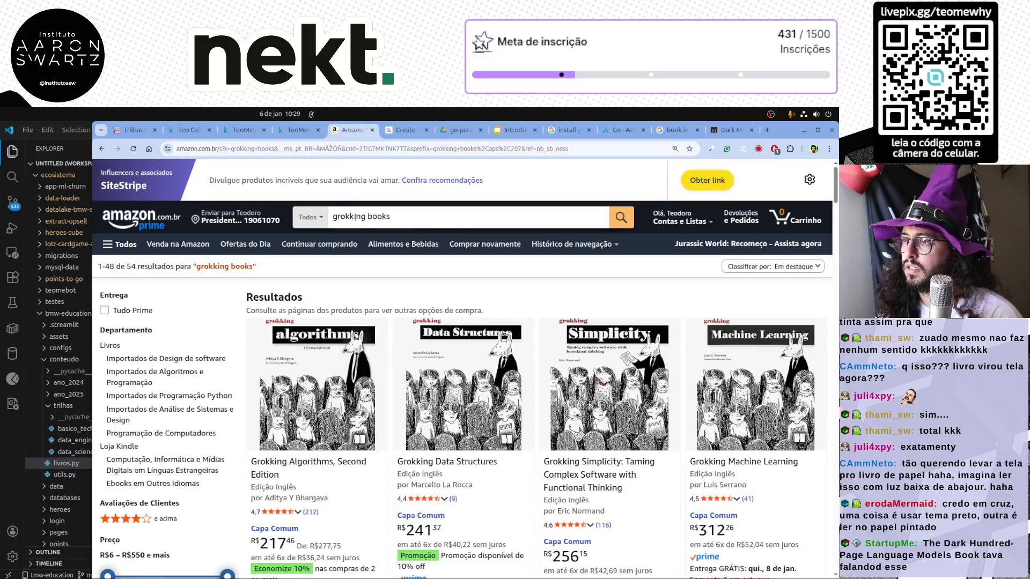
{"action": "double_click", "coordinate": [378, 216]}
{"action": "key", "text": "ctrl+a"}
{"action": "type", "text": "The Dark Hundred-Page Language Models Book"}
{"action": "key", "text": "Return"}
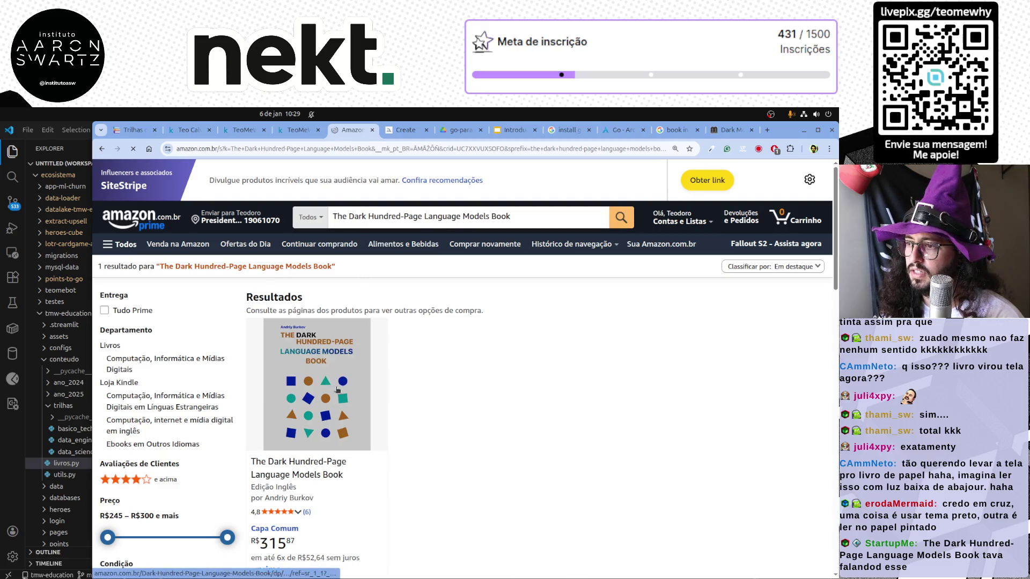
{"action": "scroll", "coordinate": [338, 392], "scroll_direction": "down", "scroll_amount": 1}
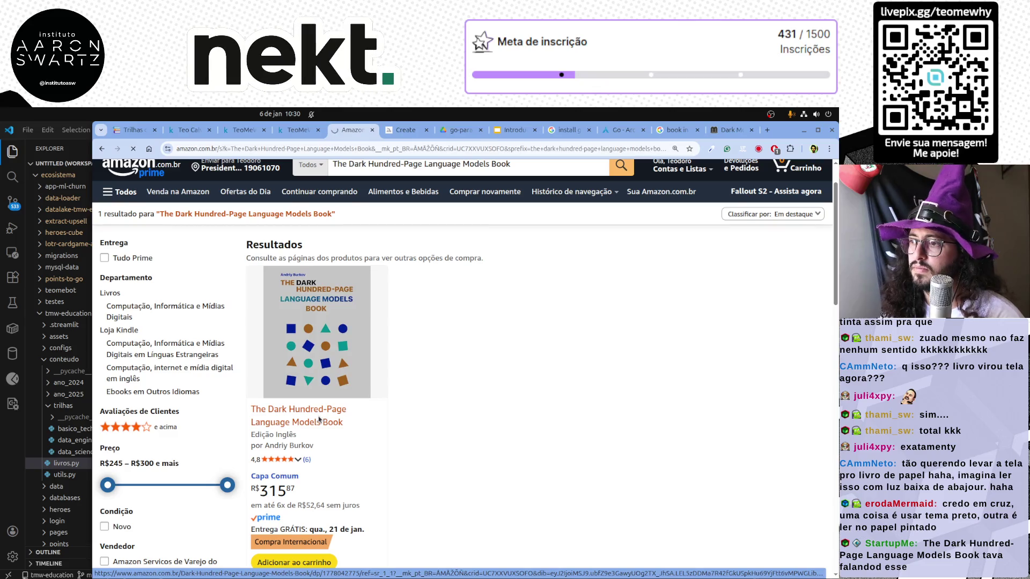
{"action": "left_click", "coordinate": [320, 418]}
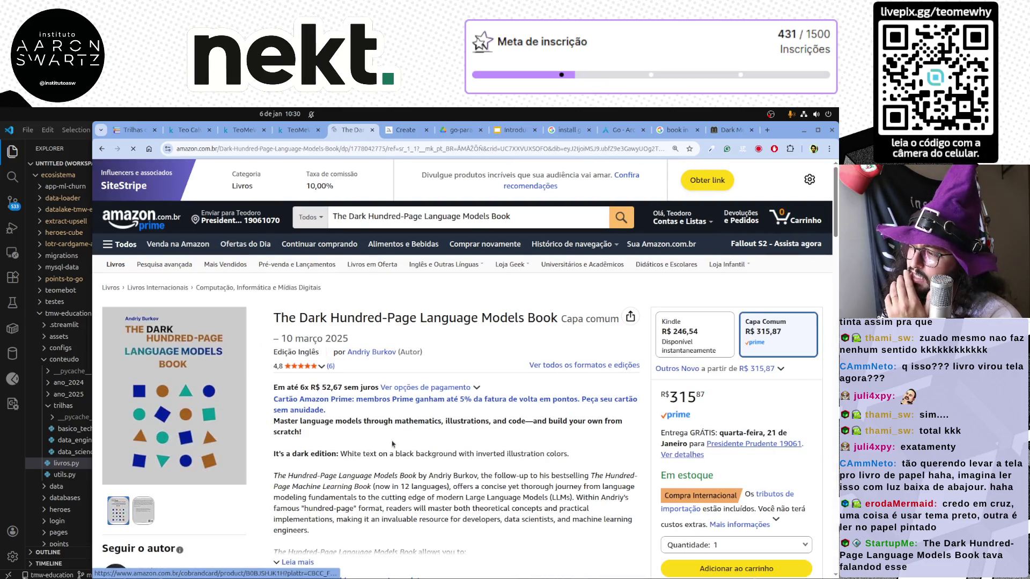
{"action": "scroll", "coordinate": [393, 443], "scroll_direction": "down", "scroll_amount": 1}
{"action": "scroll", "coordinate": [402, 439], "scroll_direction": "down", "scroll_amount": 2}
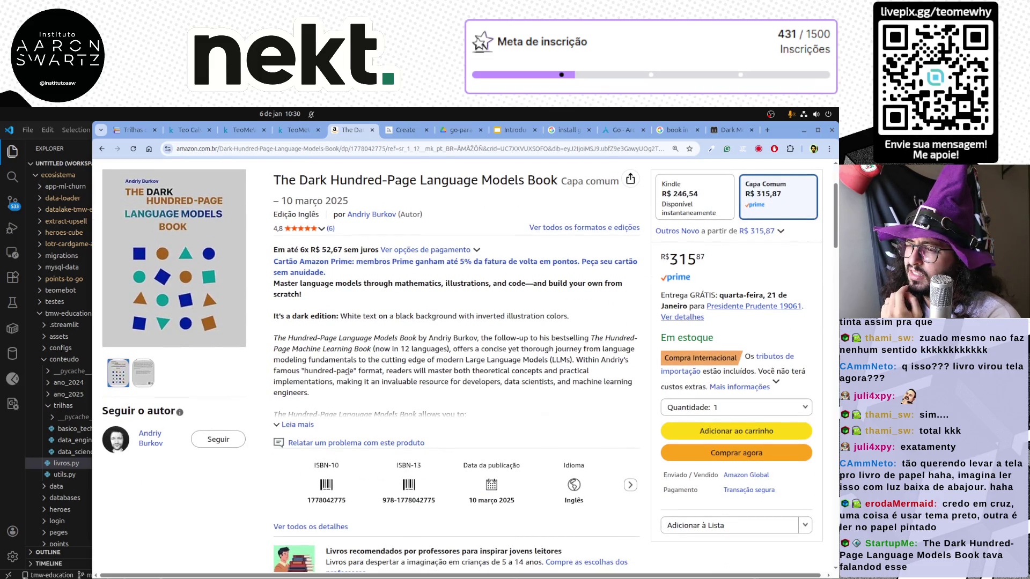
Expand the full book description with 'Leia mais' and read through it, highlighting sentences.
{"action": "left_click_drag", "start_coordinate": [309, 349], "coordinate": [354, 349]}
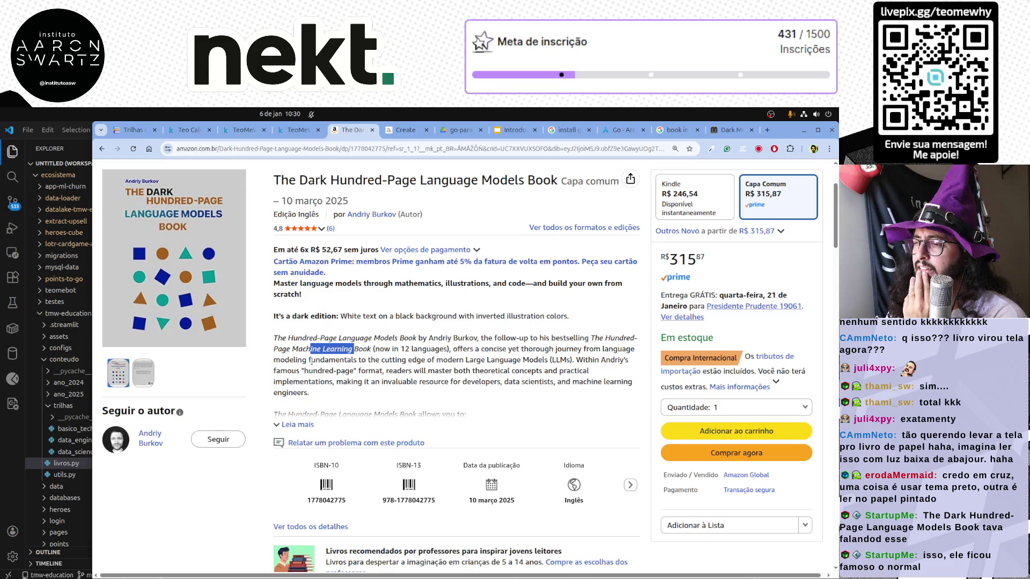
{"action": "left_click", "coordinate": [299, 424]}
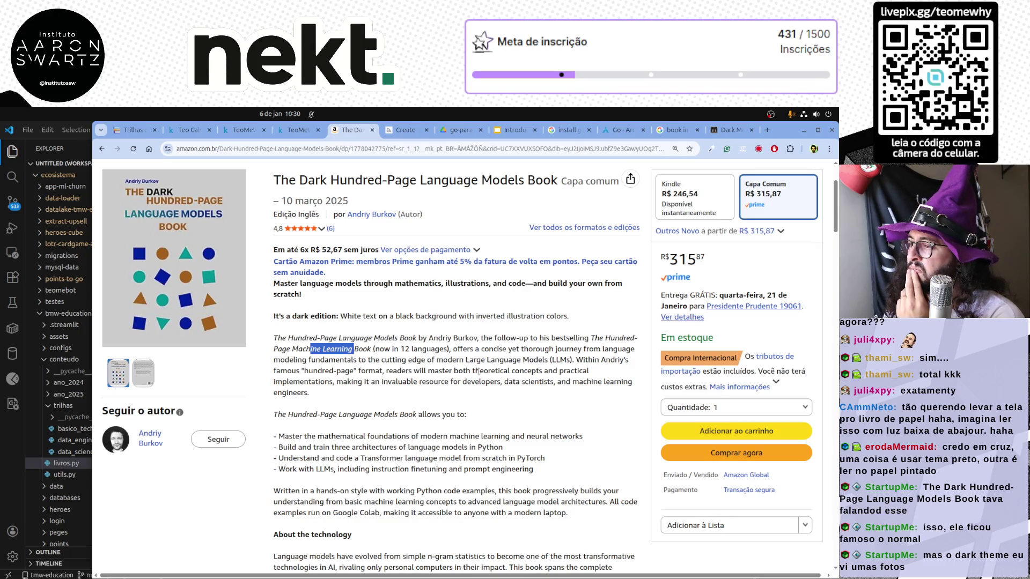
{"action": "left_click_drag", "start_coordinate": [310, 383], "coordinate": [594, 382]}
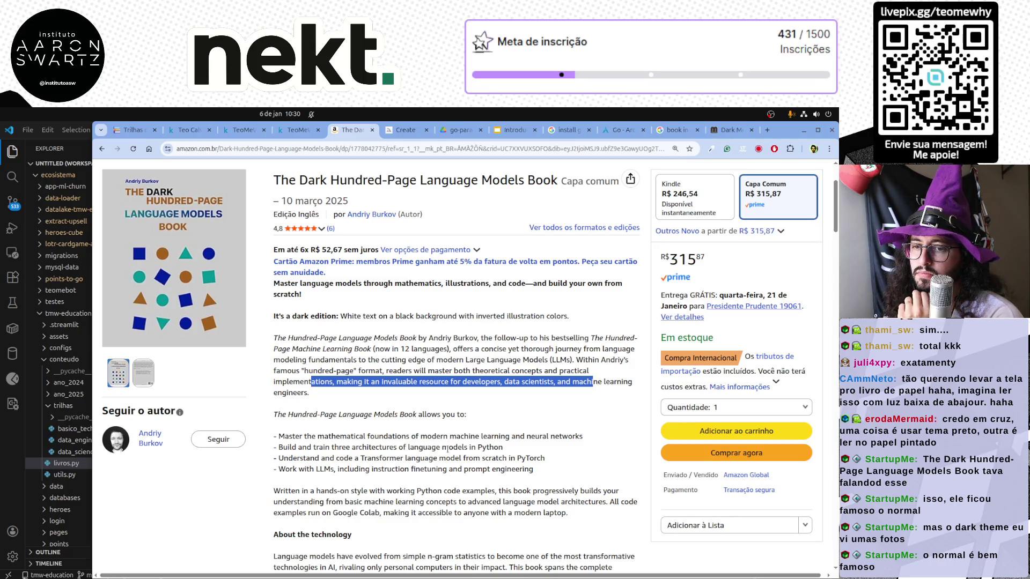
{"action": "scroll", "coordinate": [447, 455], "scroll_direction": "down", "scroll_amount": 3}
{"action": "scroll", "coordinate": [448, 454], "scroll_direction": "down", "scroll_amount": 1}
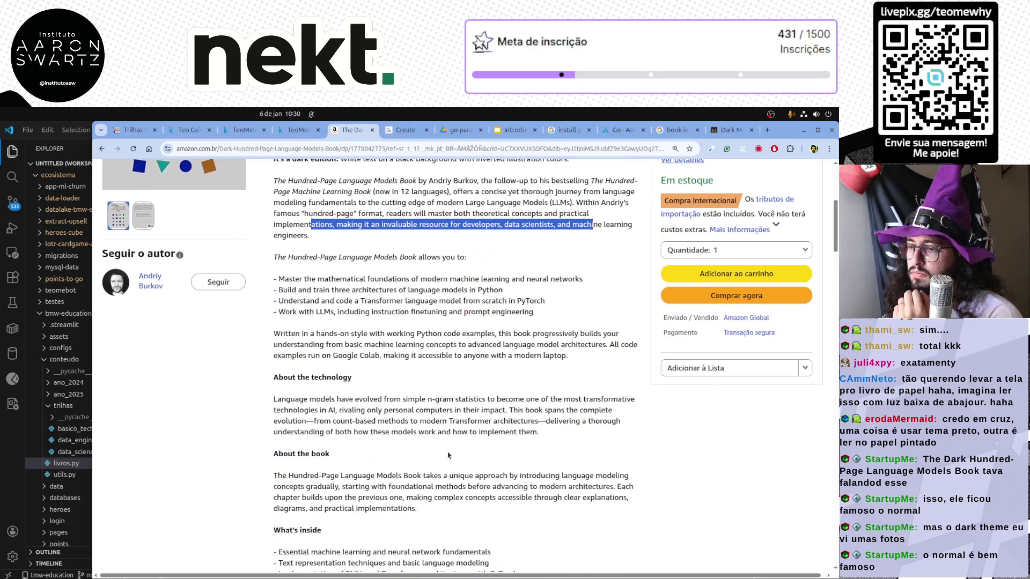
{"action": "scroll", "coordinate": [448, 455], "scroll_direction": "down", "scroll_amount": 3}
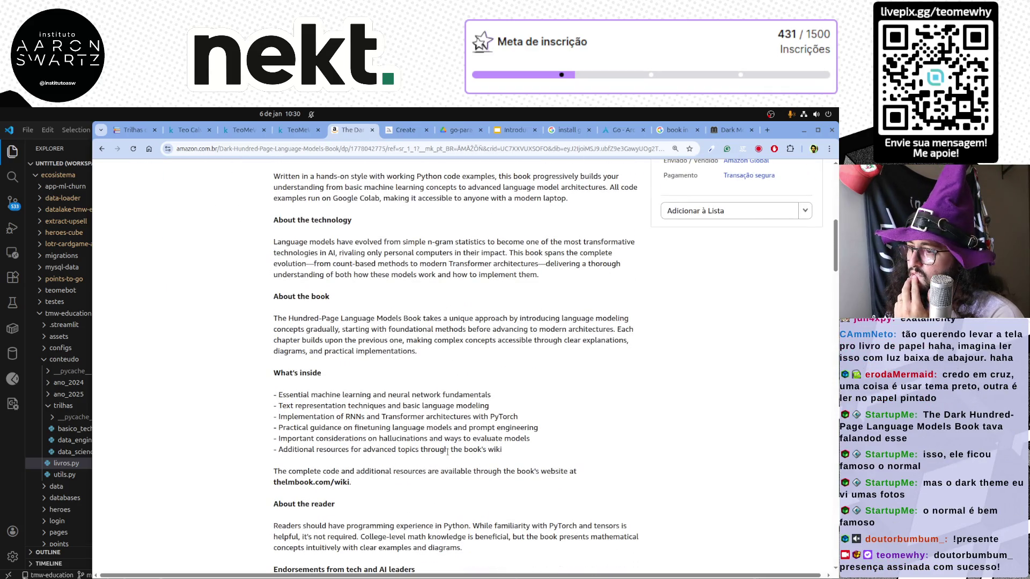
{"action": "scroll", "coordinate": [448, 454], "scroll_direction": "down", "scroll_amount": 3}
{"action": "scroll", "coordinate": [448, 454], "scroll_direction": "down", "scroll_amount": 1}
{"action": "scroll", "coordinate": [448, 454], "scroll_direction": "down", "scroll_amount": 2}
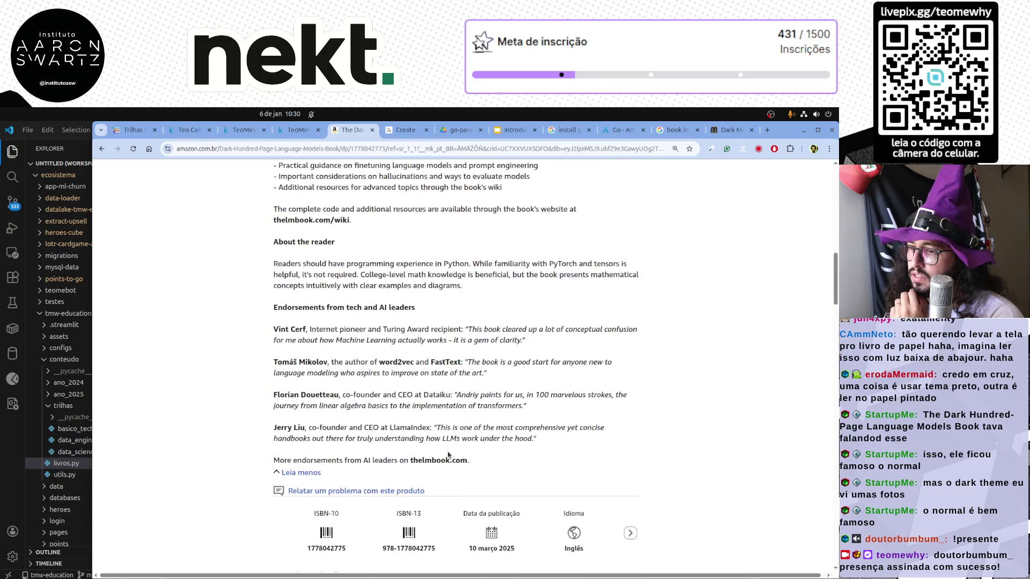
{"action": "scroll", "coordinate": [447, 455], "scroll_direction": "up", "scroll_amount": 10}
{"action": "scroll", "coordinate": [429, 213], "scroll_direction": "up", "scroll_amount": 5}
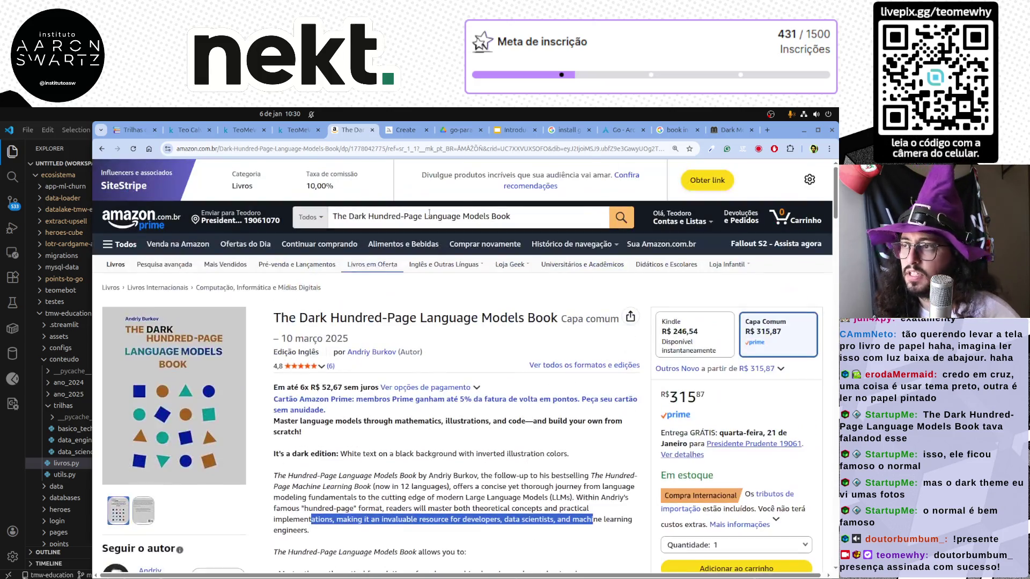
Step through Criando variáveis and Declaração curta to the 'Exercícios – Bloco 01' slide.
{"action": "left_click", "coordinate": [514, 130]}
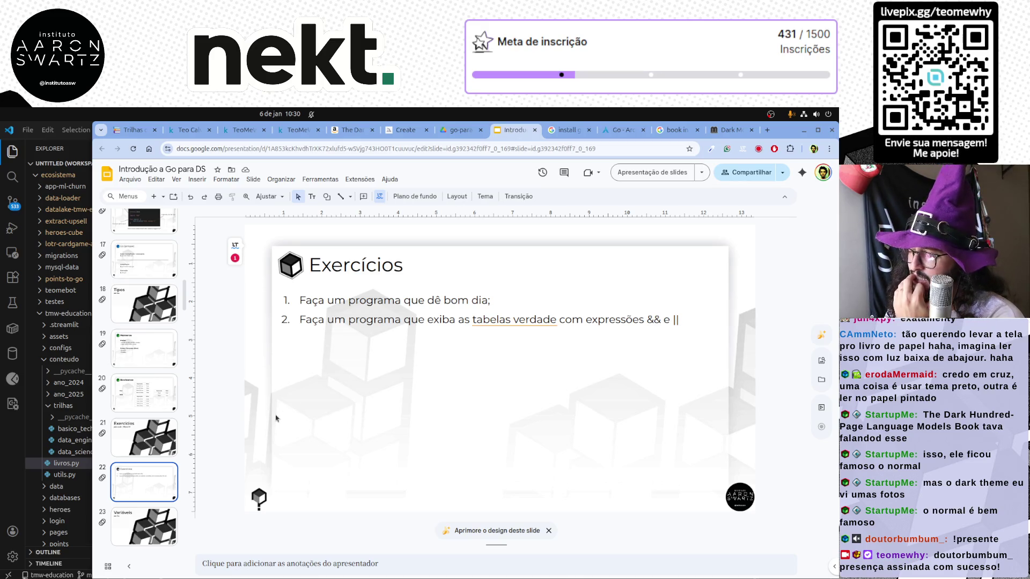
{"action": "scroll", "coordinate": [145, 435], "scroll_direction": "down", "scroll_amount": 3}
{"action": "left_click", "coordinate": [146, 421]}
{"action": "left_click", "coordinate": [154, 462]}
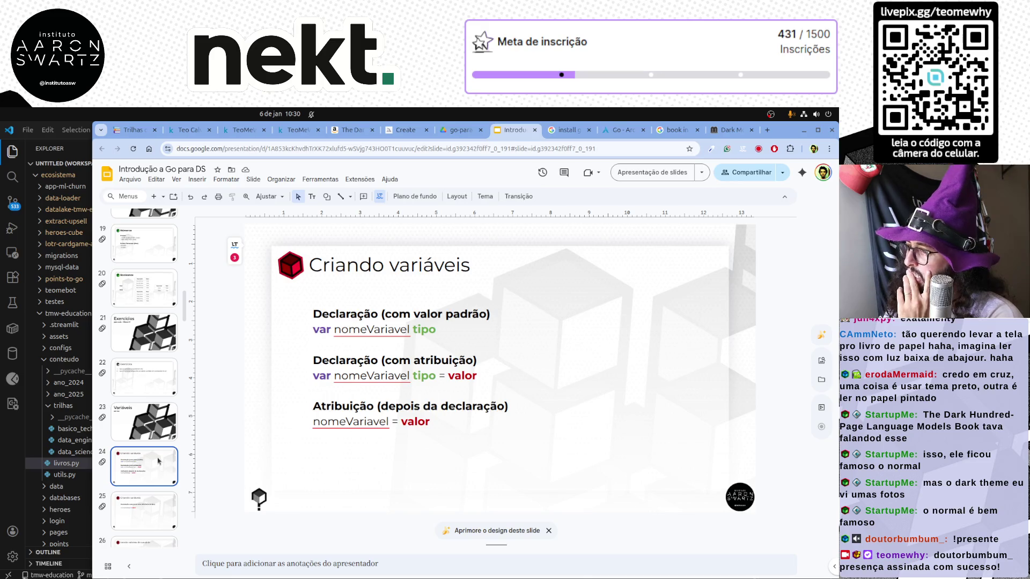
{"action": "scroll", "coordinate": [149, 476], "scroll_direction": "down", "scroll_amount": 2}
{"action": "left_click", "coordinate": [148, 410]}
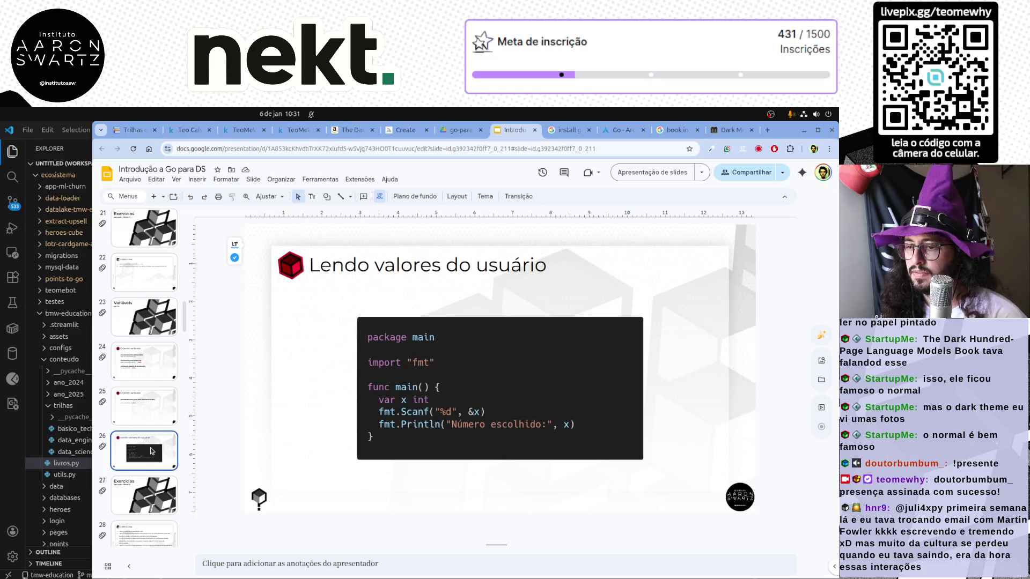
{"action": "left_click", "coordinate": [149, 497]}
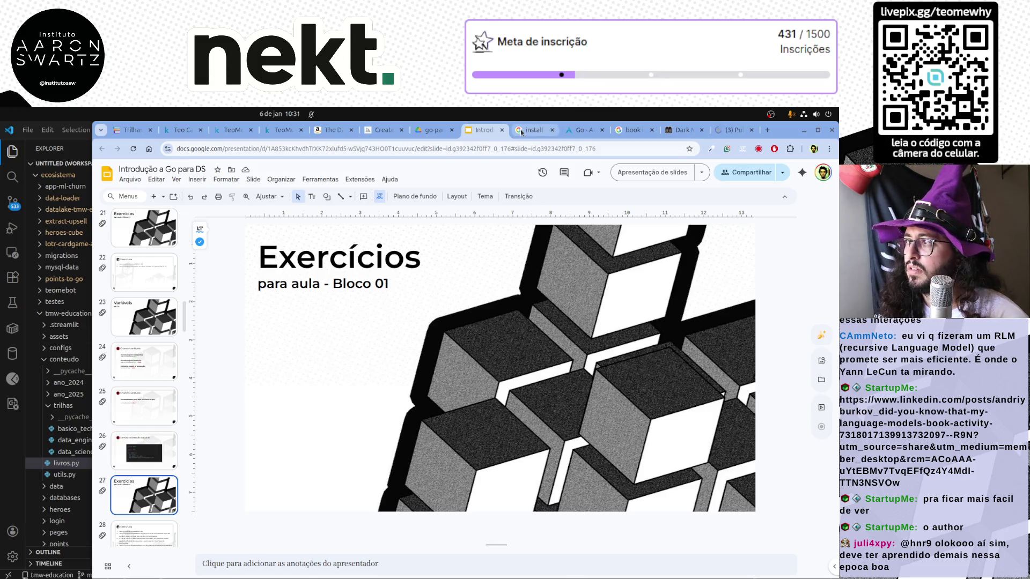
View the dark paper edition photos in Andriy Burkov's LinkedIn post, then close the viewer.
{"action": "left_click", "coordinate": [721, 131]}
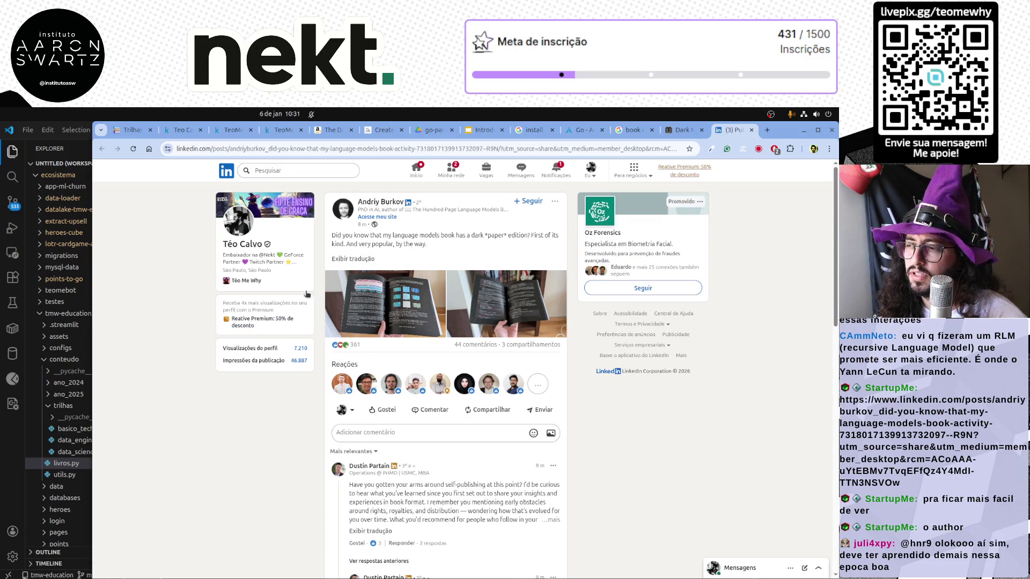
{"action": "left_click", "coordinate": [410, 306]}
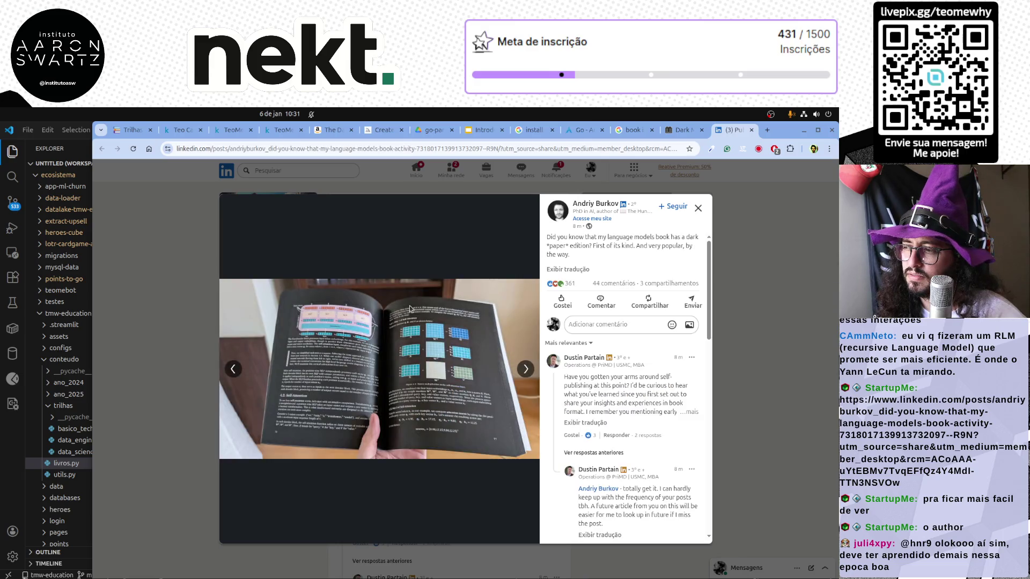
{"action": "left_click", "coordinate": [528, 370]}
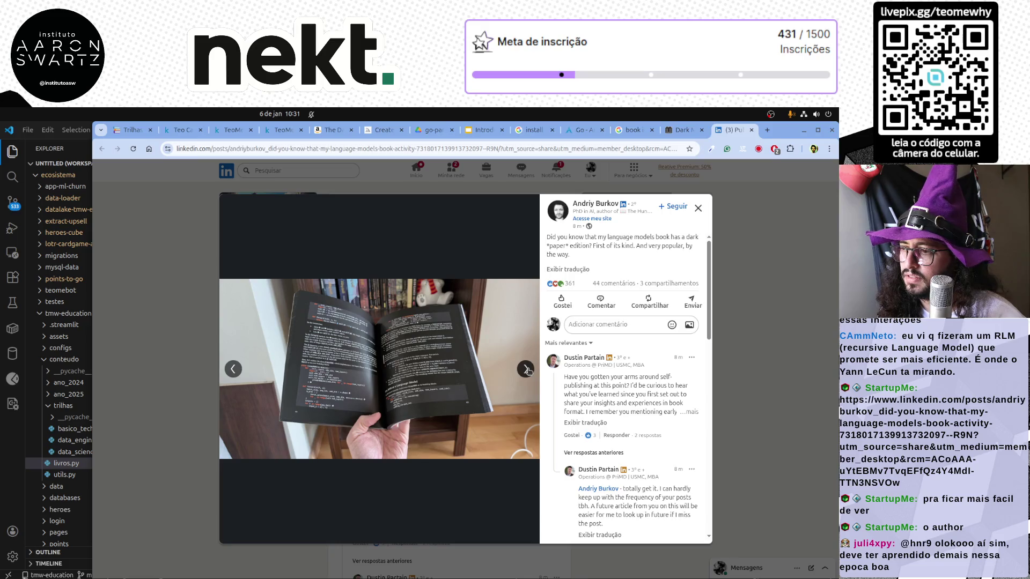
{"action": "left_click", "coordinate": [526, 370]}
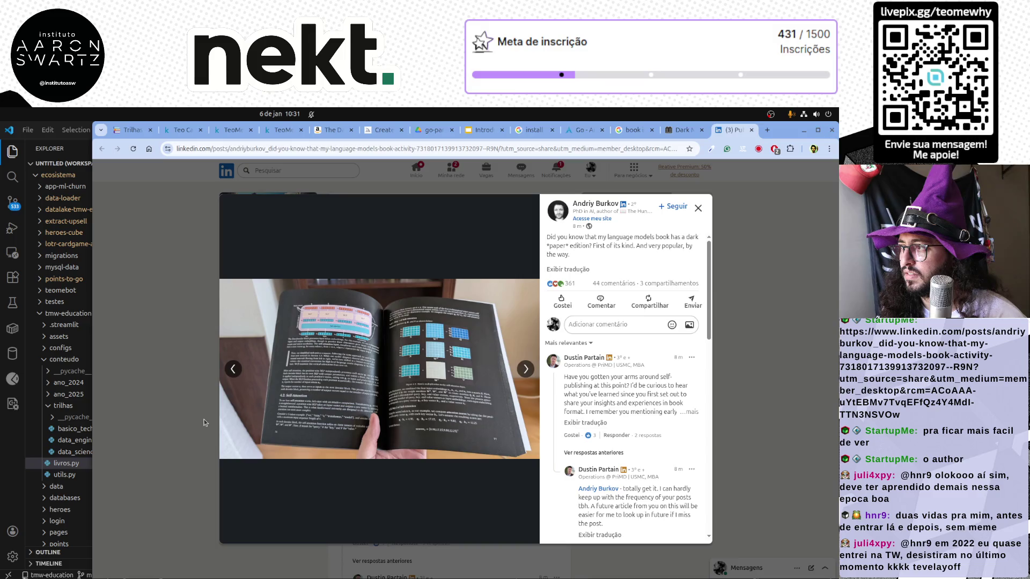
{"action": "left_click", "coordinate": [204, 419]}
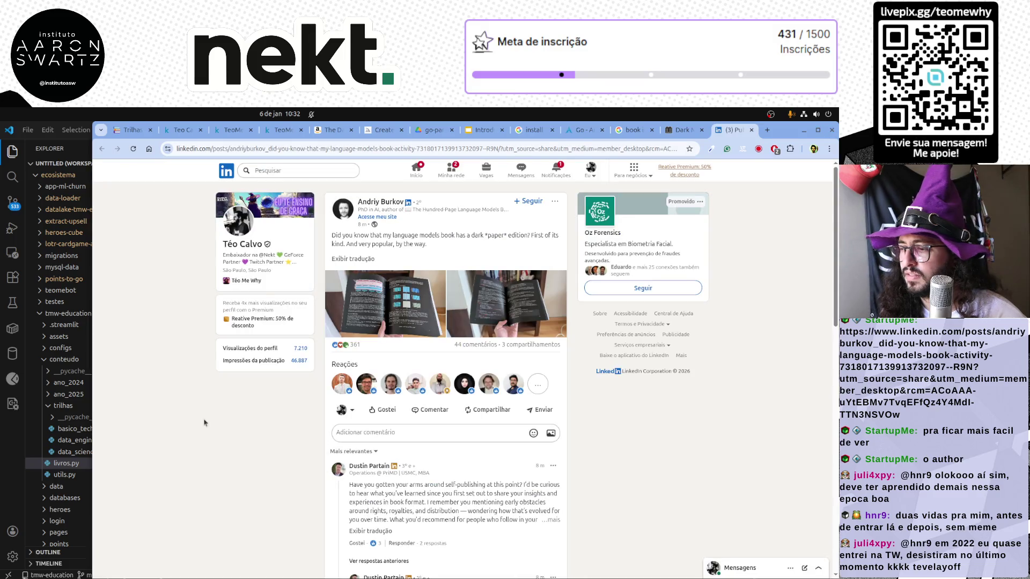
Scroll the Dark Edition Books homepage and highlight its tagline about black pages.
{"action": "left_click", "coordinate": [686, 131]}
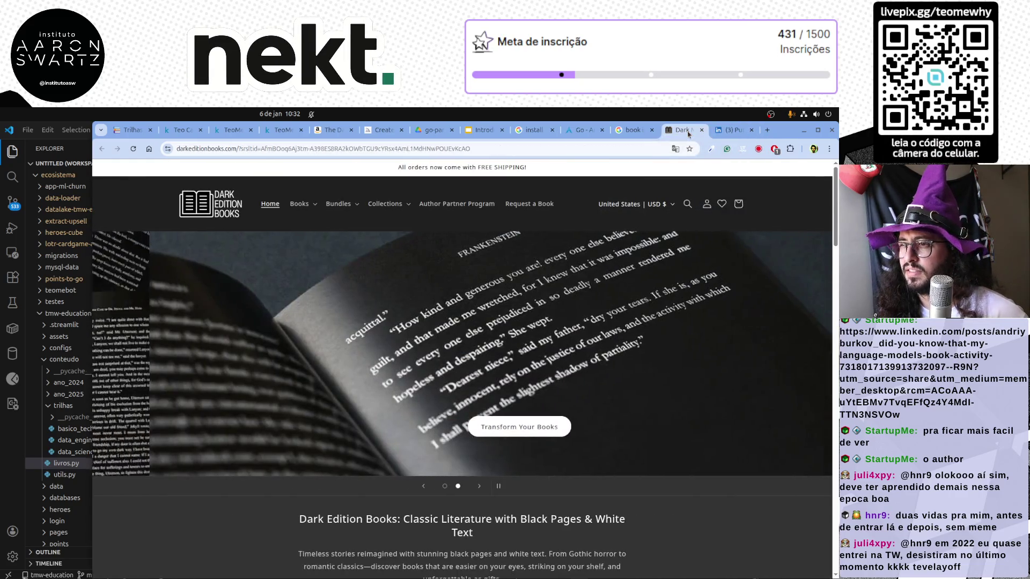
{"action": "scroll", "coordinate": [610, 243], "scroll_direction": "down", "scroll_amount": 2}
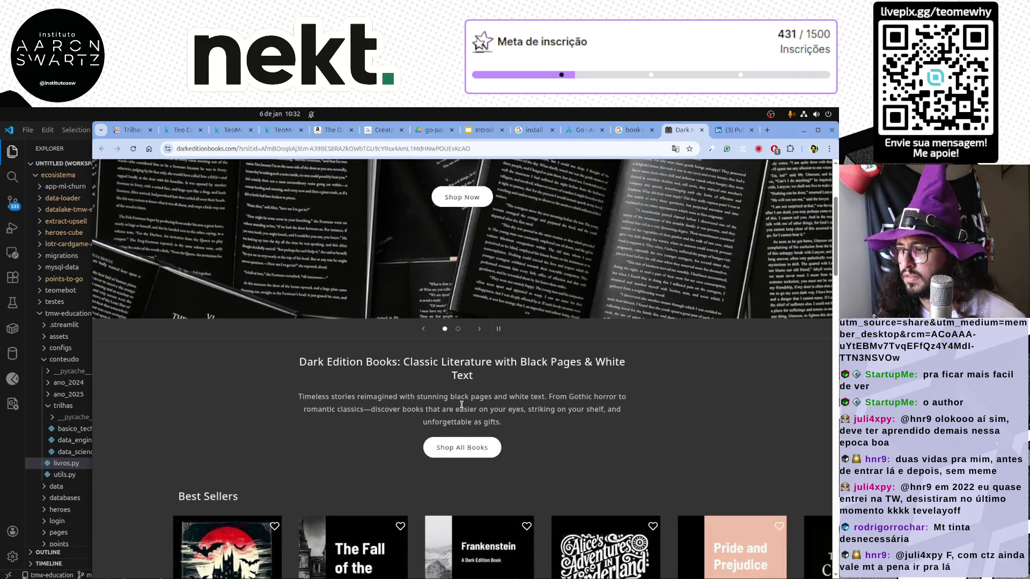
{"action": "left_click_drag", "start_coordinate": [300, 396], "coordinate": [546, 395]}
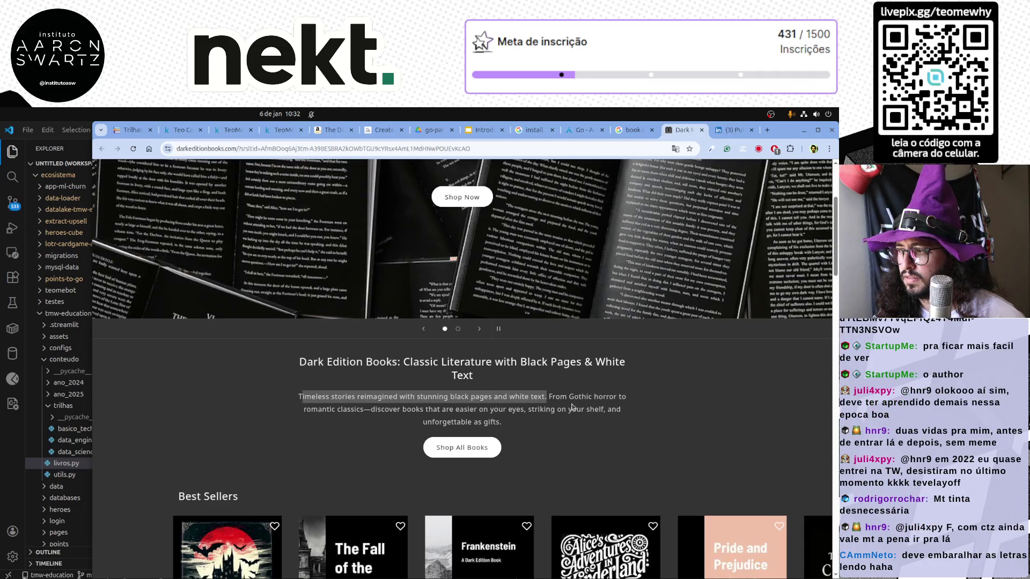
{"action": "scroll", "coordinate": [574, 407], "scroll_direction": "down", "scroll_amount": 2}
{"action": "scroll", "coordinate": [583, 412], "scroll_direction": "down", "scroll_amount": 2}
{"action": "scroll", "coordinate": [582, 413], "scroll_direction": "down", "scroll_amount": 2}
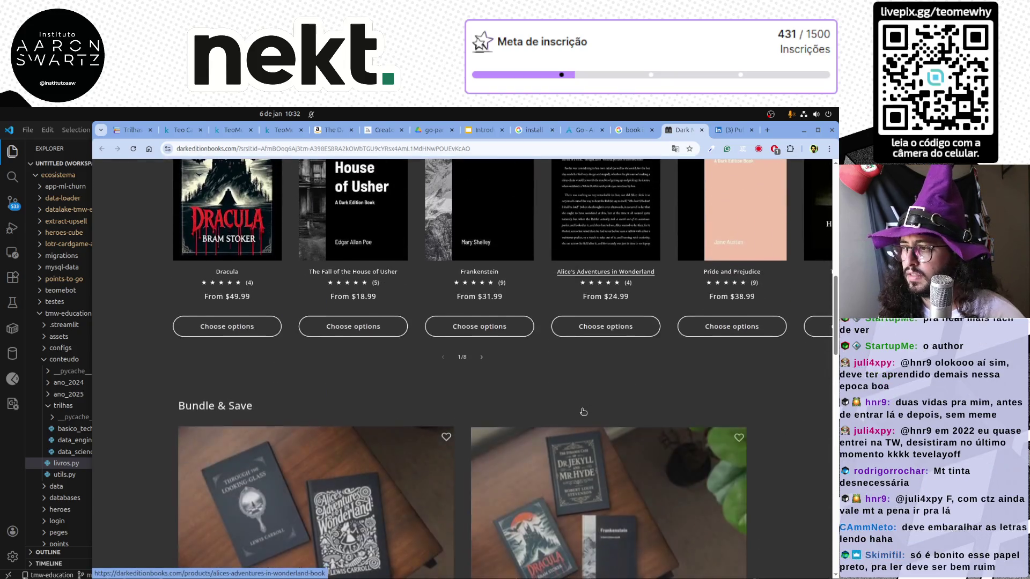
{"action": "scroll", "coordinate": [583, 413], "scroll_direction": "down", "scroll_amount": 2}
{"action": "scroll", "coordinate": [582, 412], "scroll_direction": "down", "scroll_amount": 2}
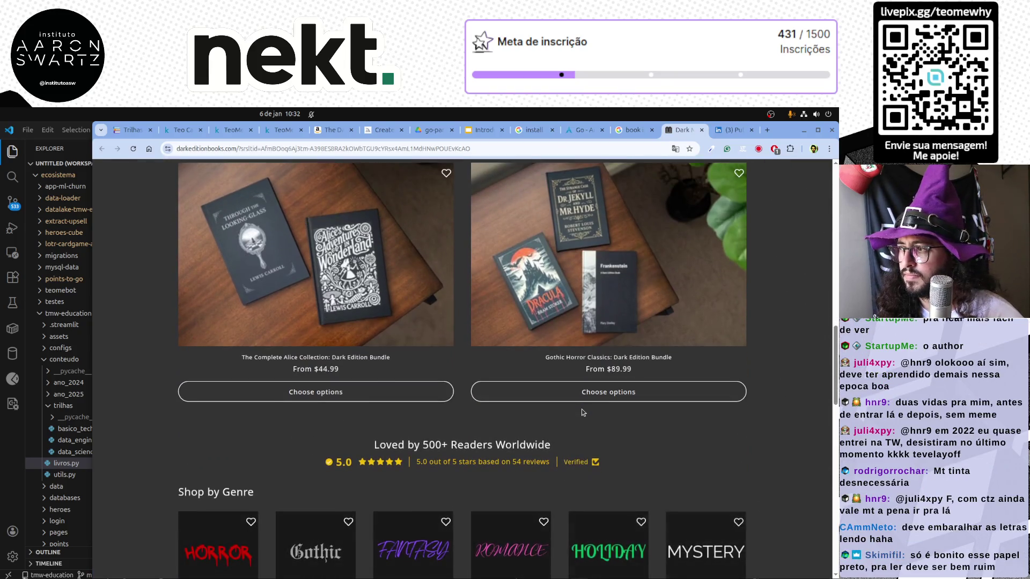
{"action": "scroll", "coordinate": [582, 413], "scroll_direction": "down", "scroll_amount": 3}
{"action": "scroll", "coordinate": [583, 413], "scroll_direction": "down", "scroll_amount": 1}
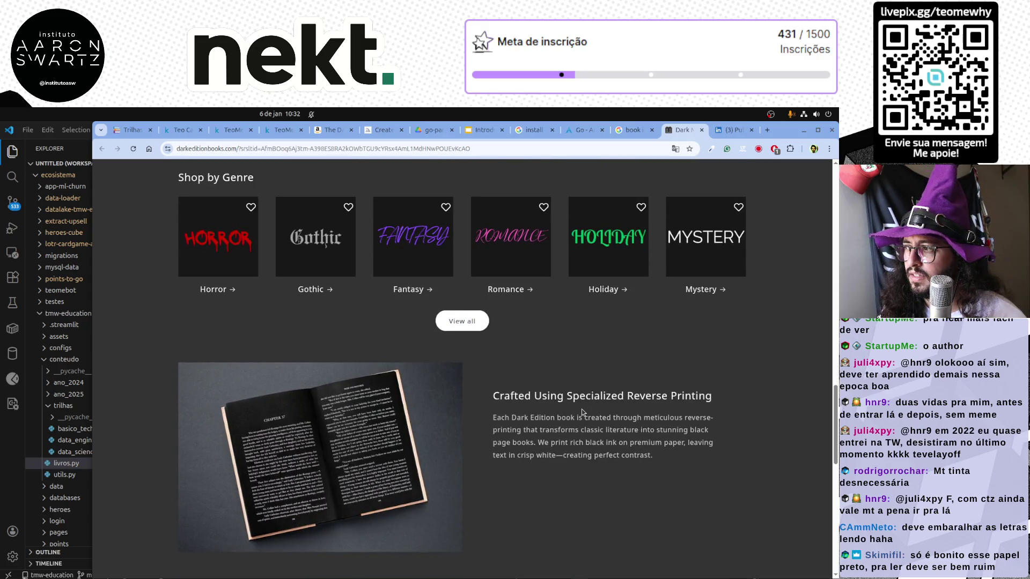
Close the LinkedIn post so the 'book in dark theme' image results show again.
{"action": "left_click", "coordinate": [682, 132]}
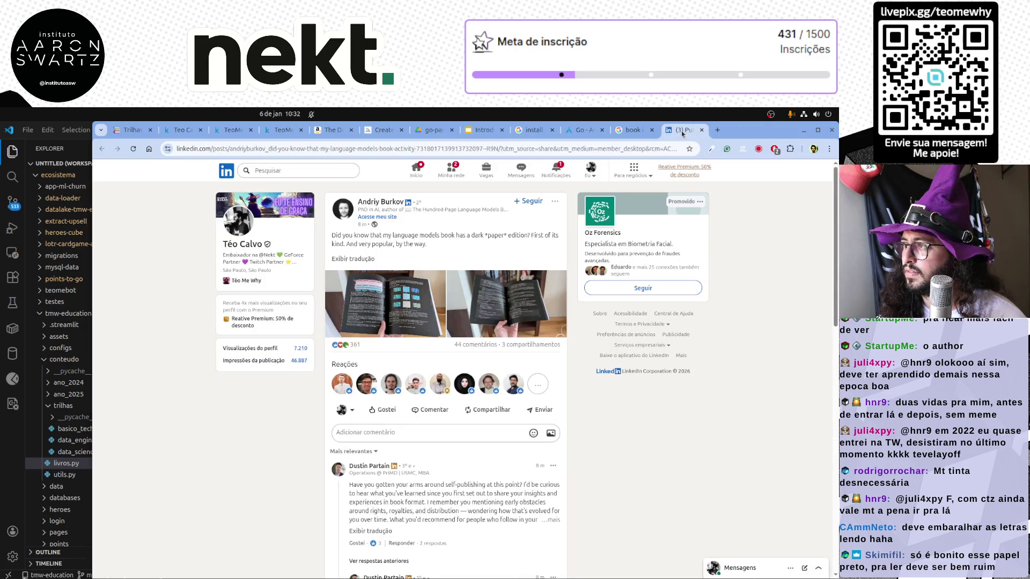
{"action": "key", "text": "ctrl+w"}
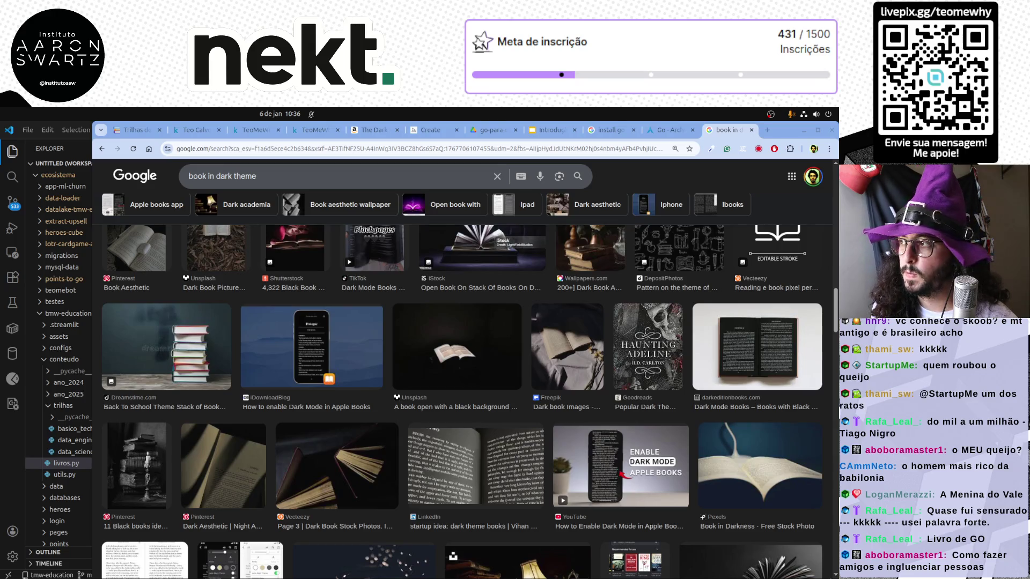
Close the image results and Go installation pages, leaving the Bloco 01 exercises slide.
{"action": "key", "text": "ctrl+w"}
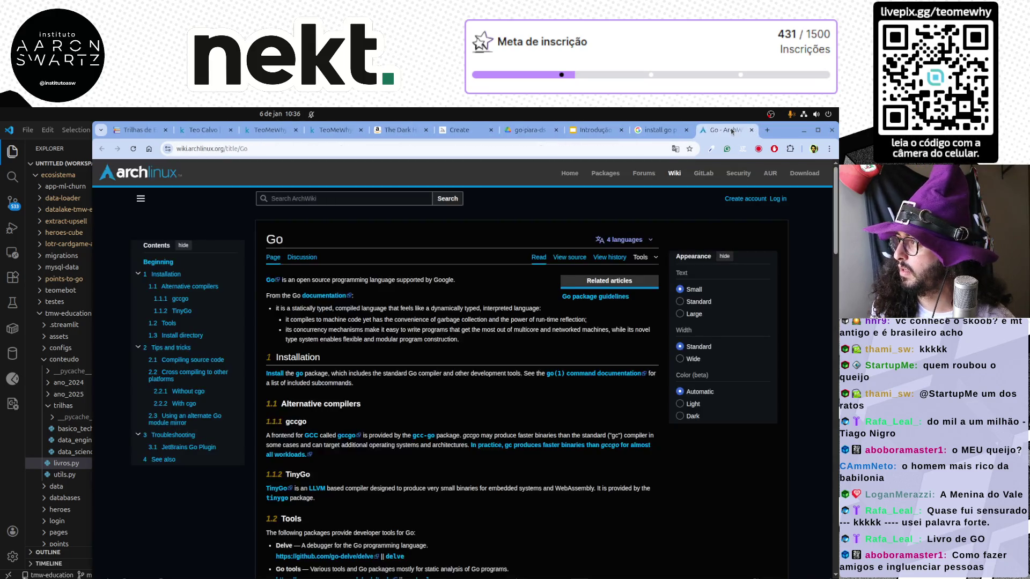
{"action": "key", "text": "ctrl+w"}
{"action": "key", "text": "ctrl+w"}
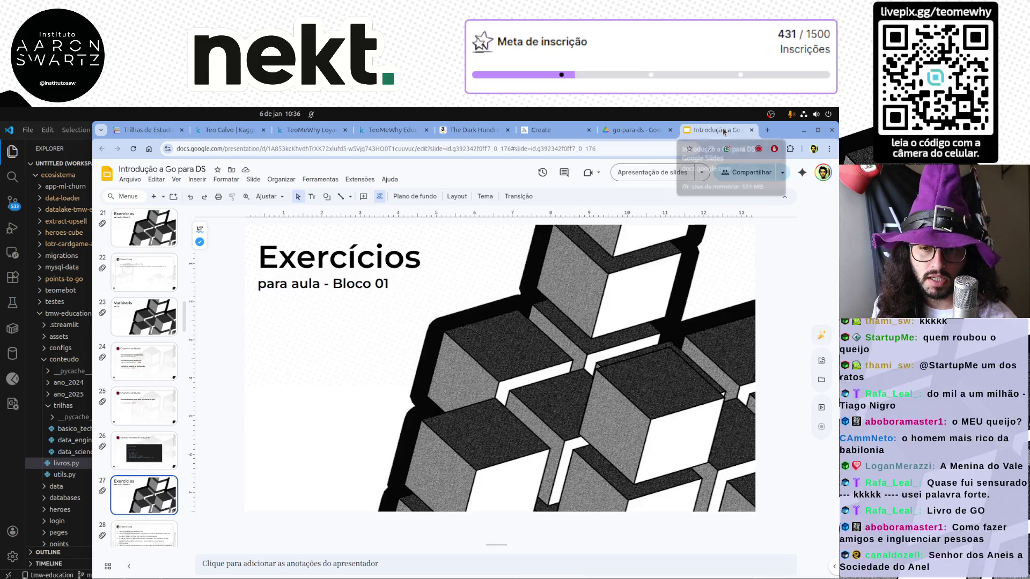
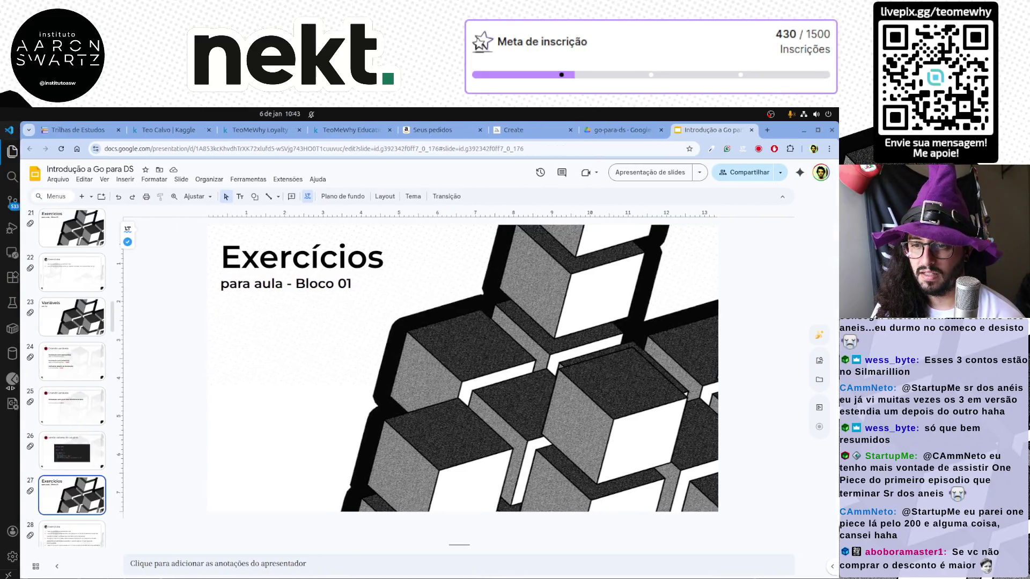
Browse back through the Variáveis and earlier Exercícios slides in the filmstrip.
{"action": "key", "text": "Up"}
{"action": "key", "text": "Down"}
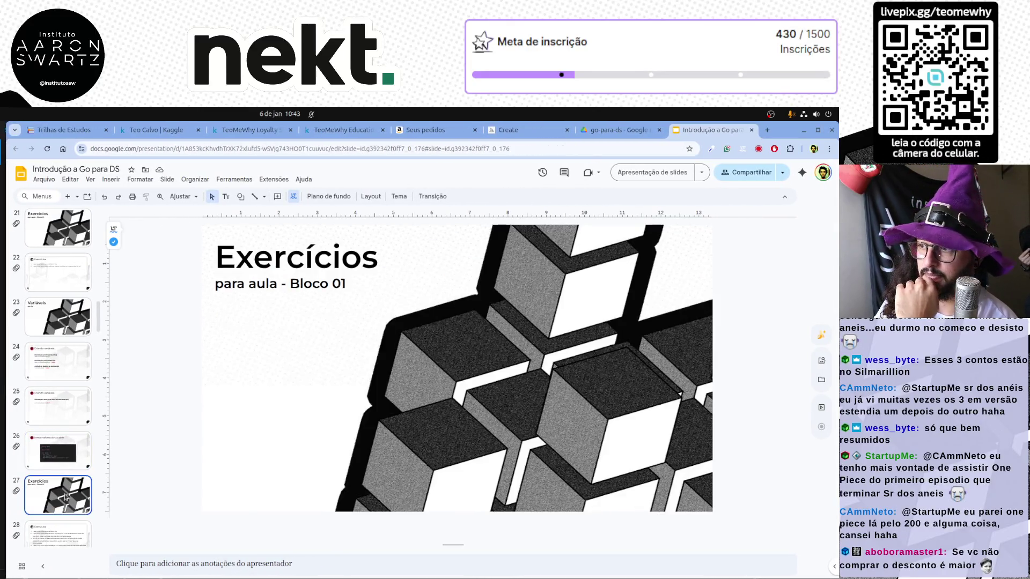
{"action": "key", "text": "Up"}
{"action": "key", "text": "Up"}
{"action": "key", "text": "Up"}
{"action": "key", "text": "Up"}
{"action": "key", "text": "Down"}
{"action": "key", "text": "Down"}
{"action": "key", "text": "Down"}
{"action": "key", "text": "Down"}
{"action": "key", "text": "Up"}
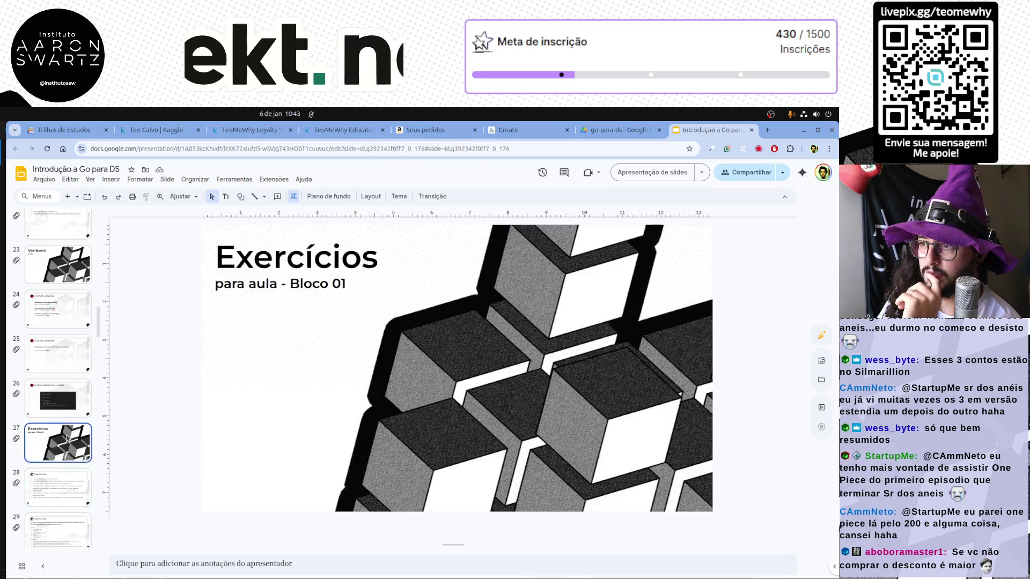
{"action": "scroll", "coordinate": [56, 386], "scroll_direction": "up", "scroll_amount": 2}
{"action": "left_click", "coordinate": [52, 319]}
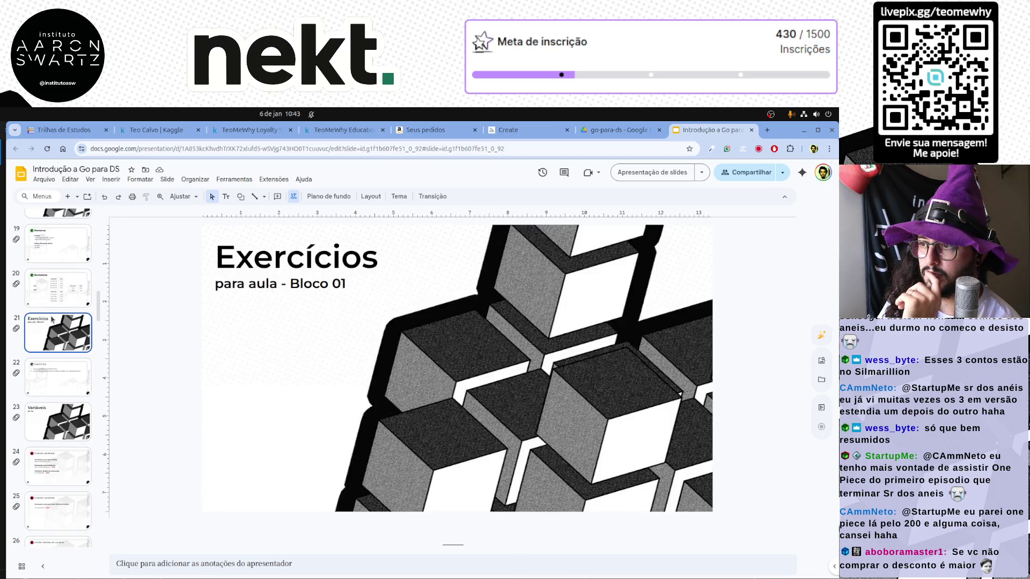
{"action": "scroll", "coordinate": [51, 319], "scroll_direction": "down", "scroll_amount": 3}
Change the second Exercícios section subtitle from Bloco 01 to Bloco 02.
{"action": "left_click", "coordinate": [63, 442]}
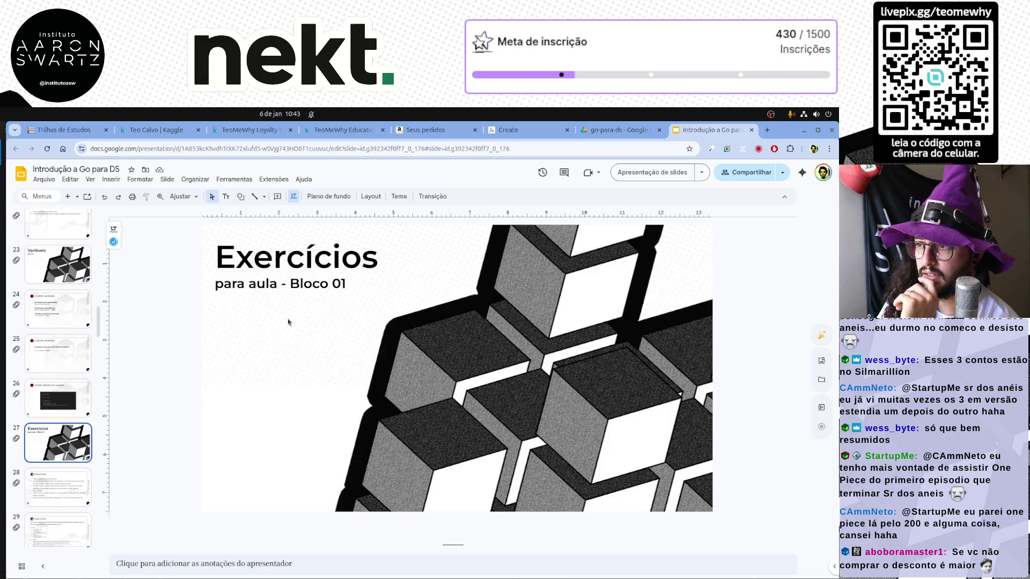
{"action": "left_click", "coordinate": [344, 284]}
{"action": "key", "text": "BackSpace"}
{"action": "type", "text": "2"}
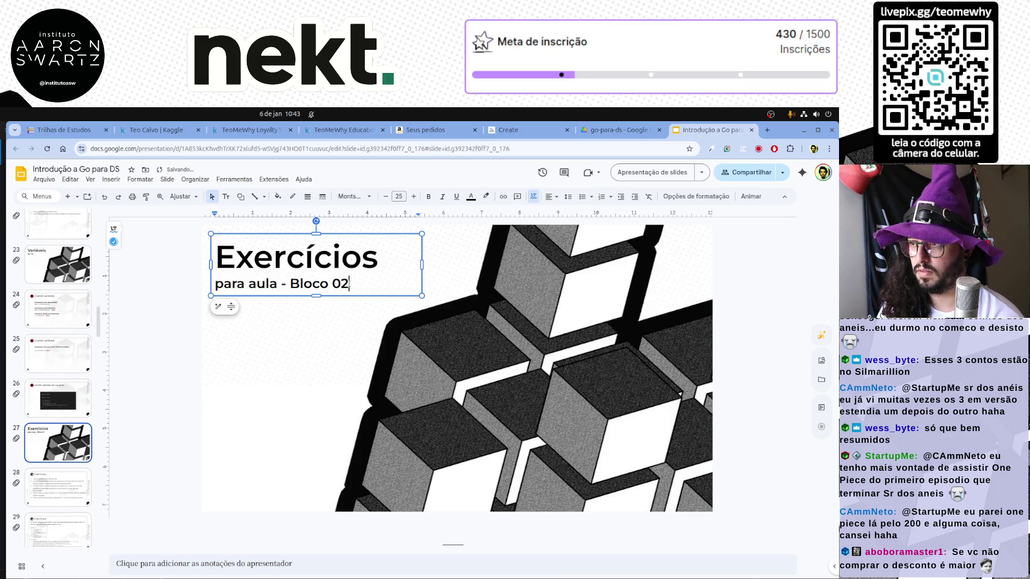
{"action": "left_click", "coordinate": [71, 485]}
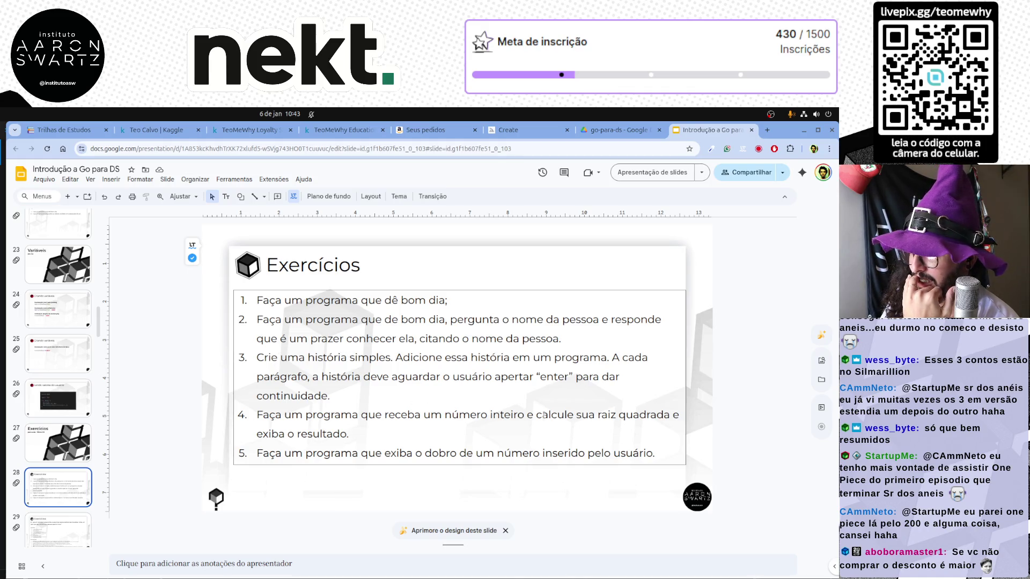
Review the chocolate cake recipe exercise, then move on to the Estruturas de controle slide.
{"action": "key", "text": "Down"}
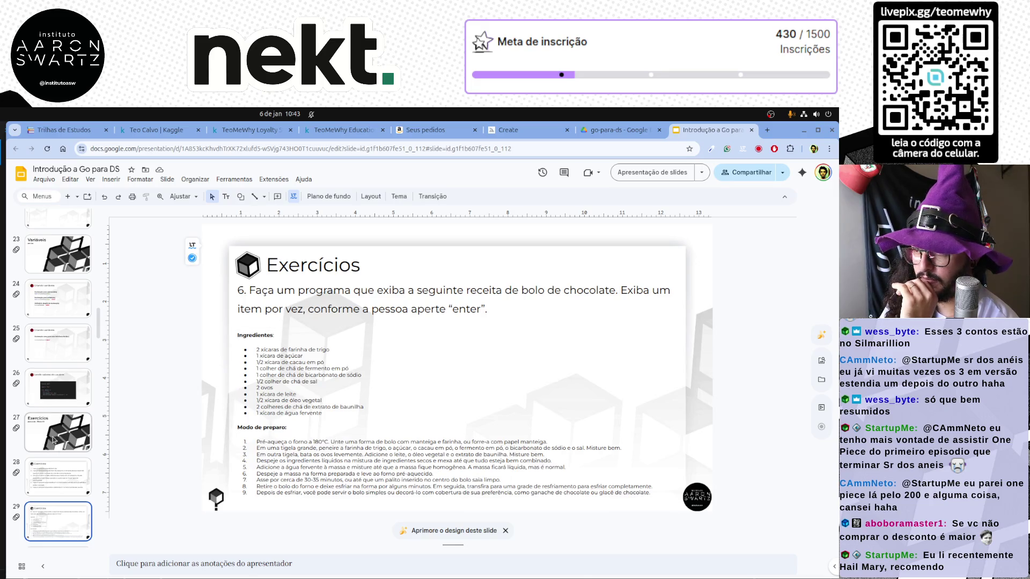
{"action": "left_click", "coordinate": [348, 369]}
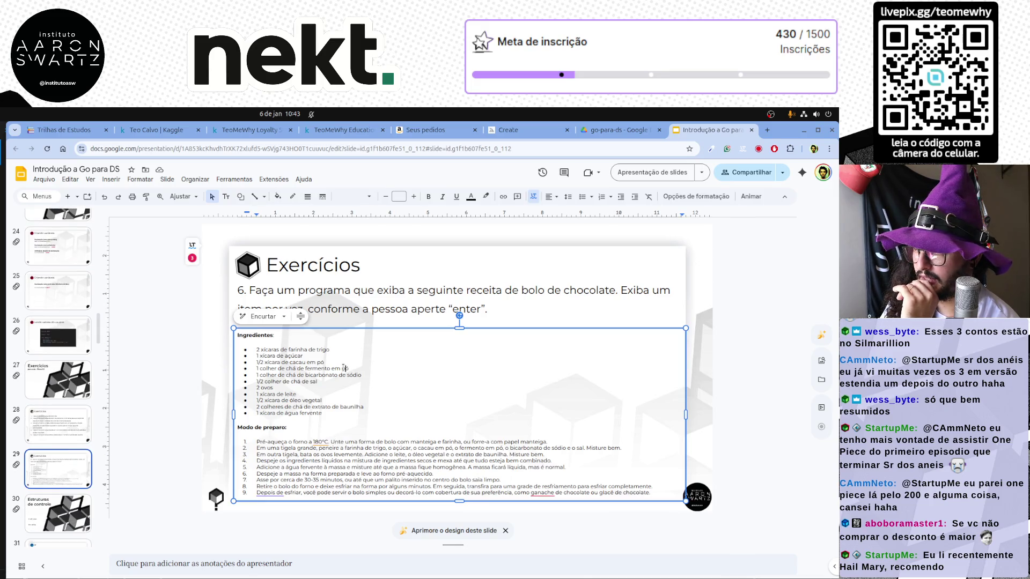
{"action": "left_click", "coordinate": [173, 361]}
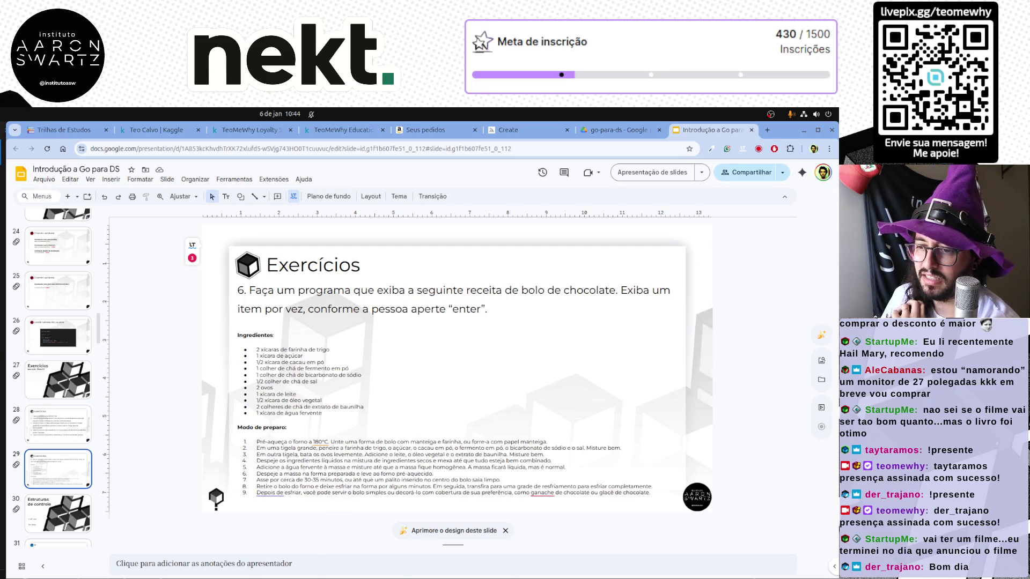
{"action": "left_click", "coordinate": [32, 515]}
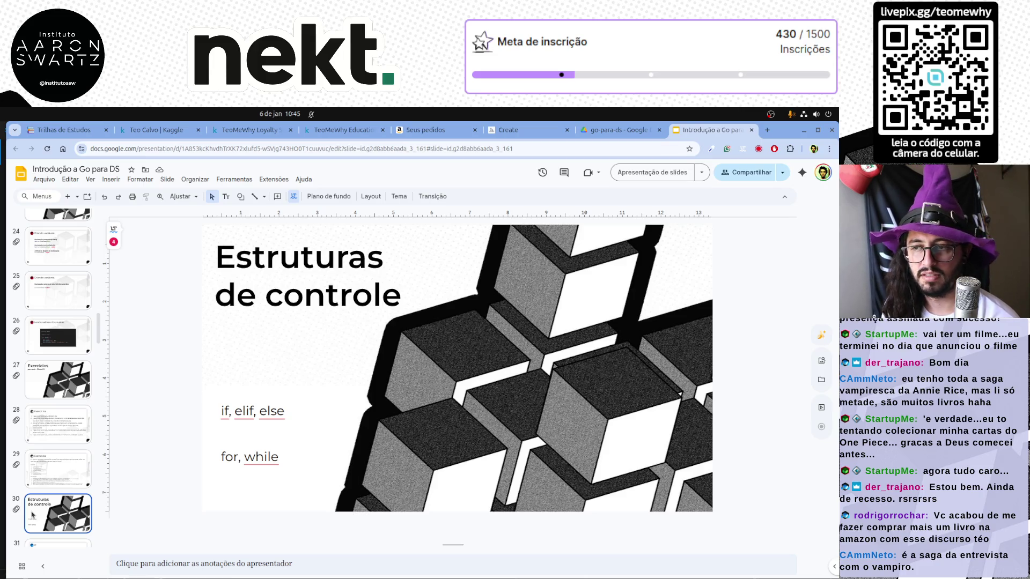
Edit the list to read 'if, else' and 'switch', removing elif and 'for, while'.
{"action": "left_click", "coordinate": [252, 410]}
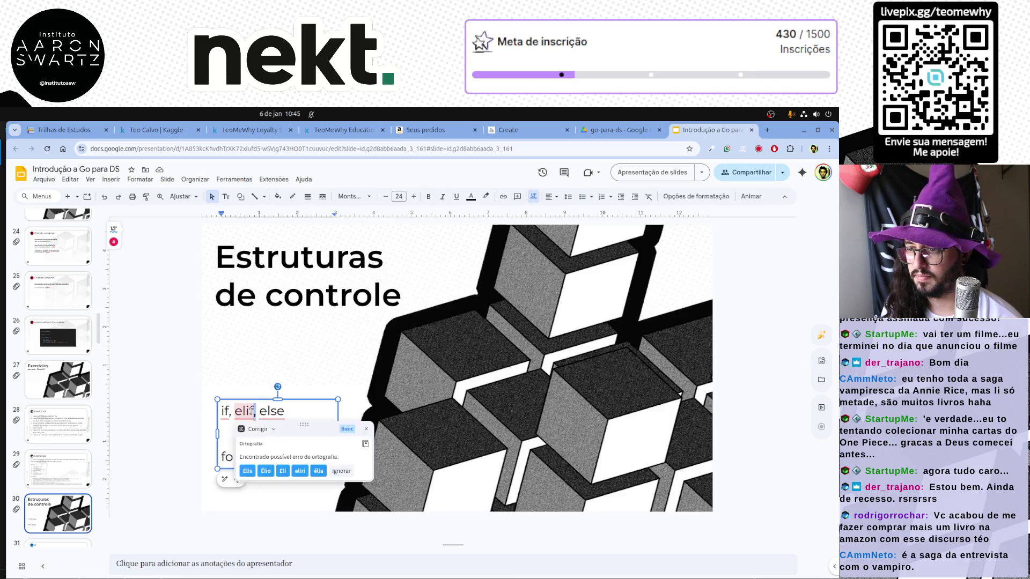
{"action": "key", "text": "ctrl+shift+Left"}
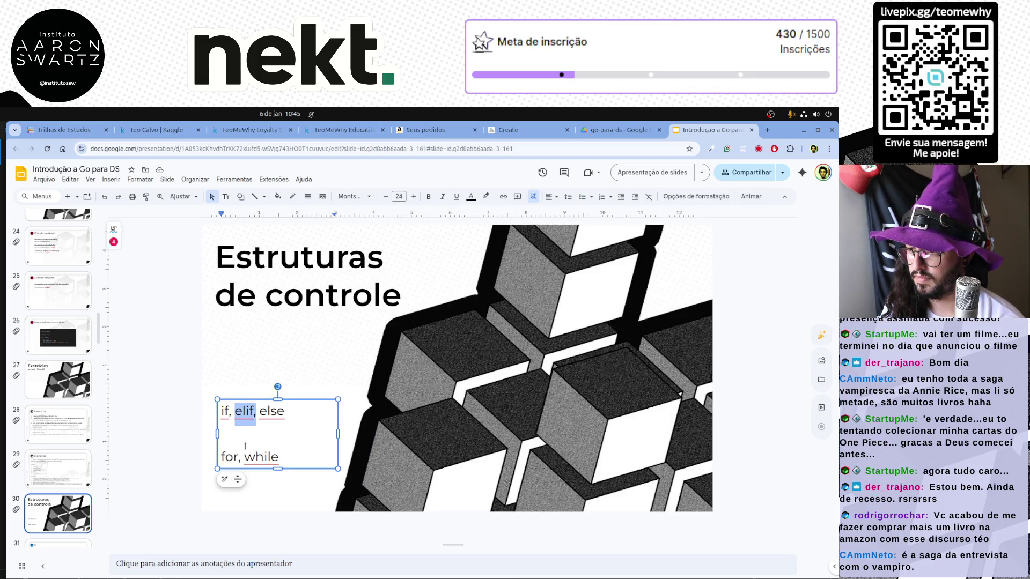
{"action": "key", "text": "BackSpace"}
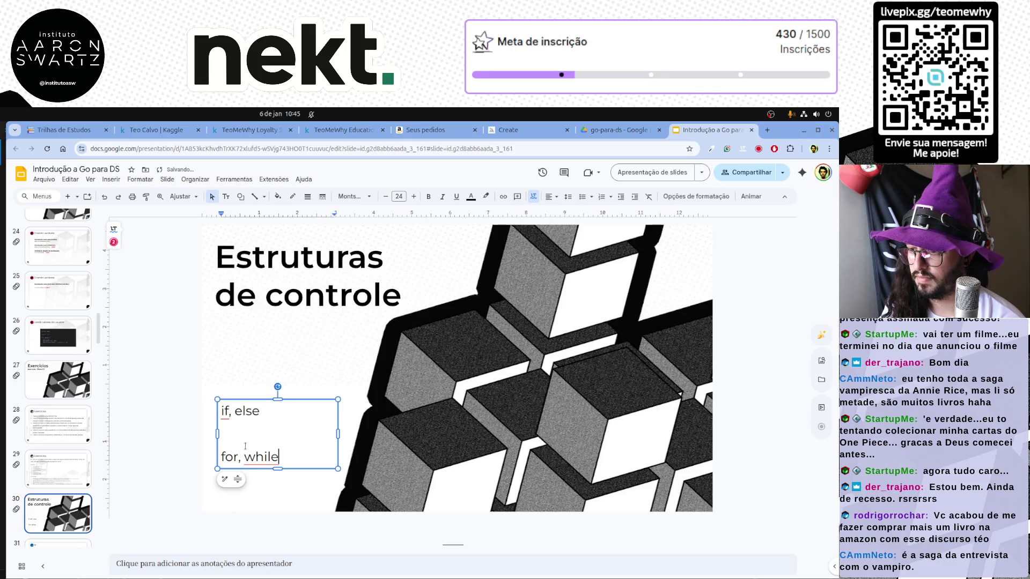
{"action": "key", "text": "shift+Home"}
{"action": "key", "text": "BackSpace"}
{"action": "type", "text": "switch"}
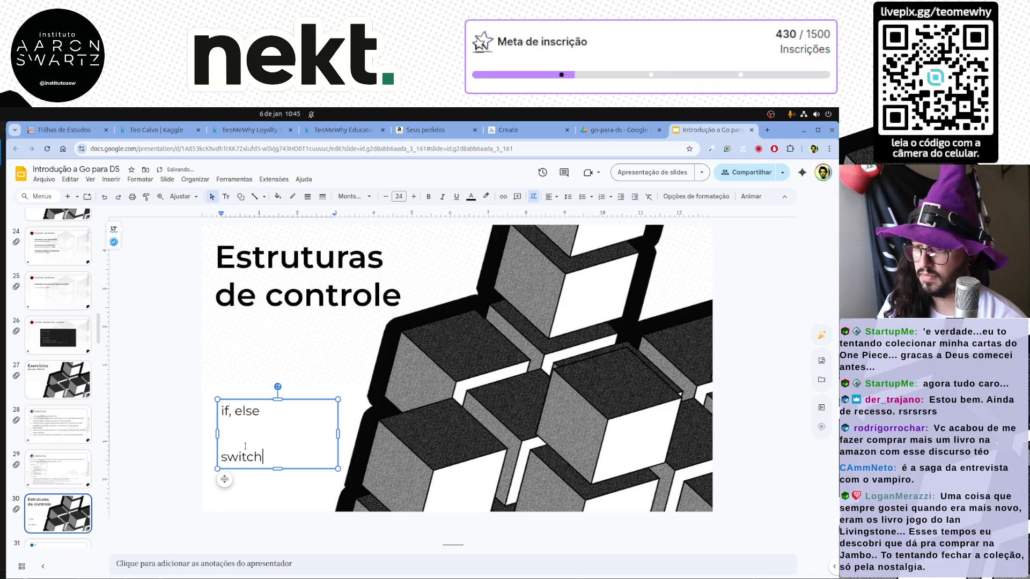
{"action": "left_click", "coordinate": [122, 471]}
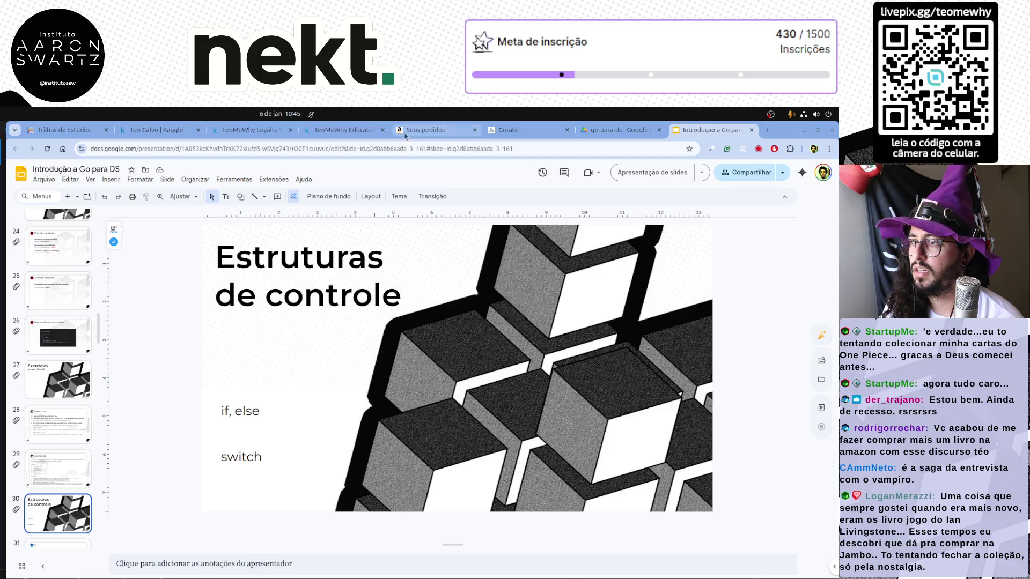
{"action": "left_click", "coordinate": [423, 131]}
{"action": "scroll", "coordinate": [225, 216], "scroll_direction": "up", "scroll_amount": 2}
Search Amazon for 'Ian Livingstone' and open FF 01 - O Feiticeiro da Montanha de Fogo in a new tab.
{"action": "left_click", "coordinate": [218, 216]}
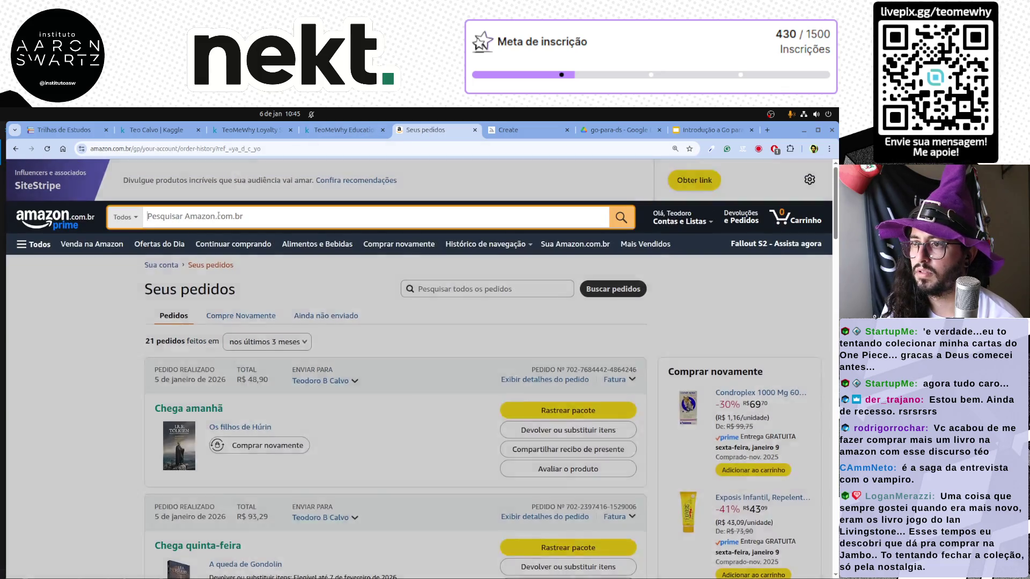
{"action": "type", "text": "Ian Livingstone"}
{"action": "key", "text": "Return"}
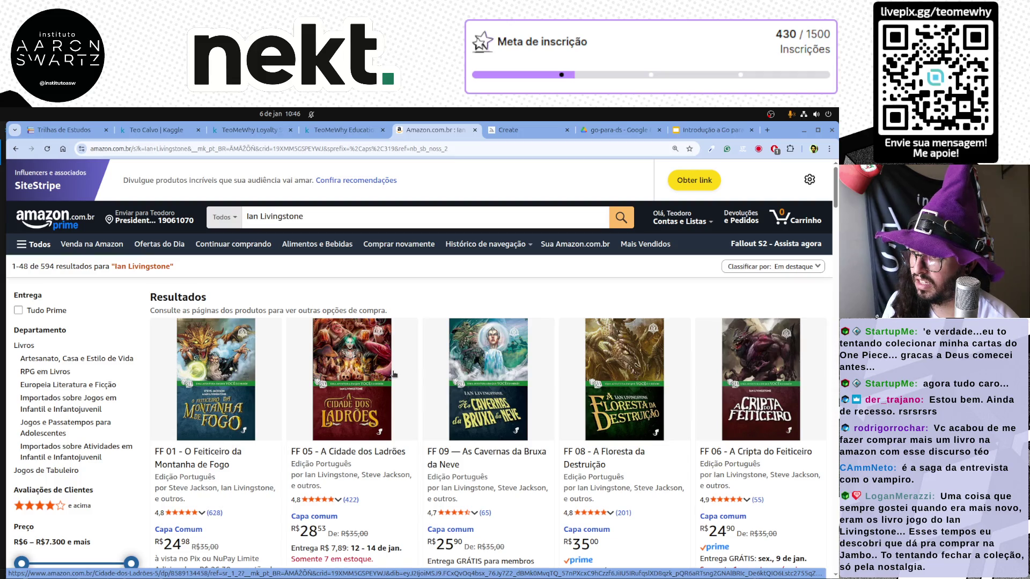
{"action": "scroll", "coordinate": [394, 373], "scroll_direction": "down", "scroll_amount": 3}
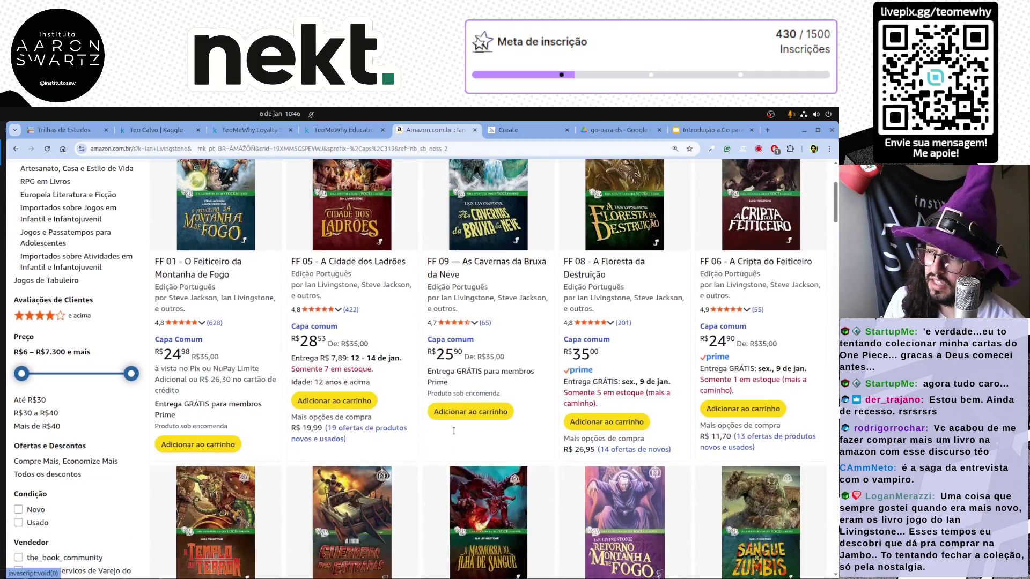
{"action": "scroll", "coordinate": [454, 434], "scroll_direction": "down", "scroll_amount": 1}
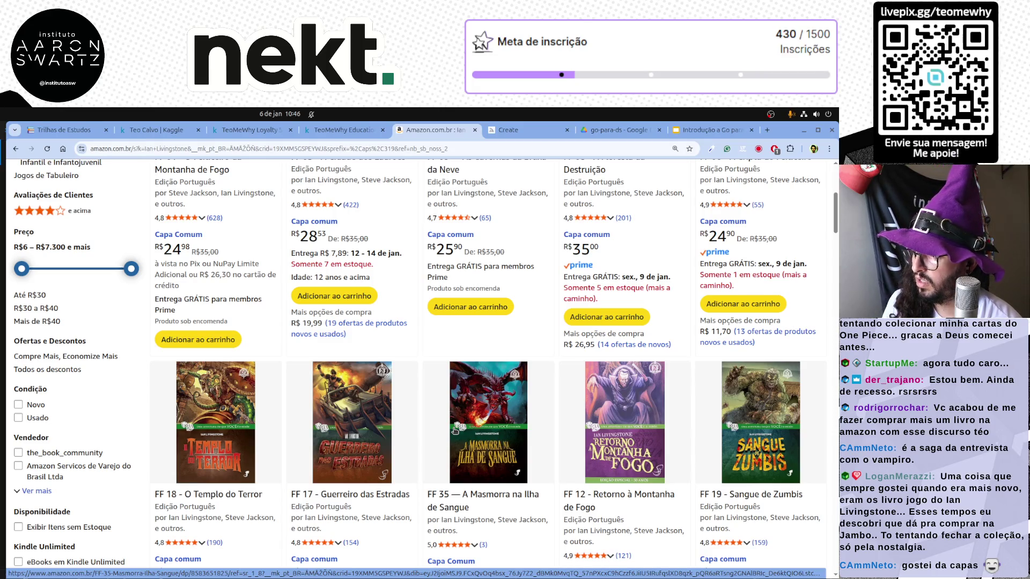
{"action": "scroll", "coordinate": [455, 432], "scroll_direction": "down", "scroll_amount": 3}
{"action": "scroll", "coordinate": [453, 433], "scroll_direction": "down", "scroll_amount": 2}
{"action": "scroll", "coordinate": [450, 434], "scroll_direction": "down", "scroll_amount": 2}
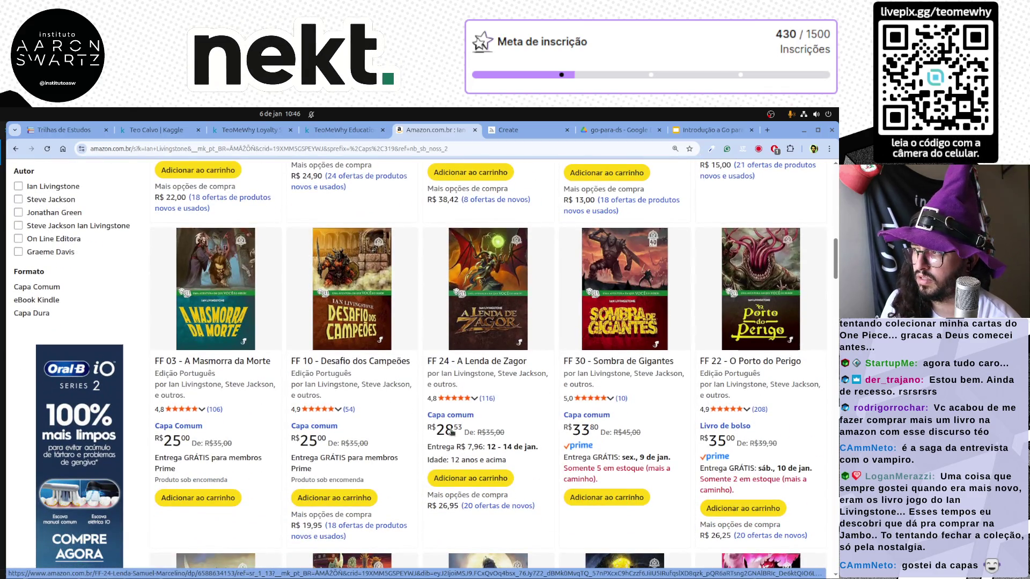
{"action": "scroll", "coordinate": [450, 432], "scroll_direction": "down", "scroll_amount": 4}
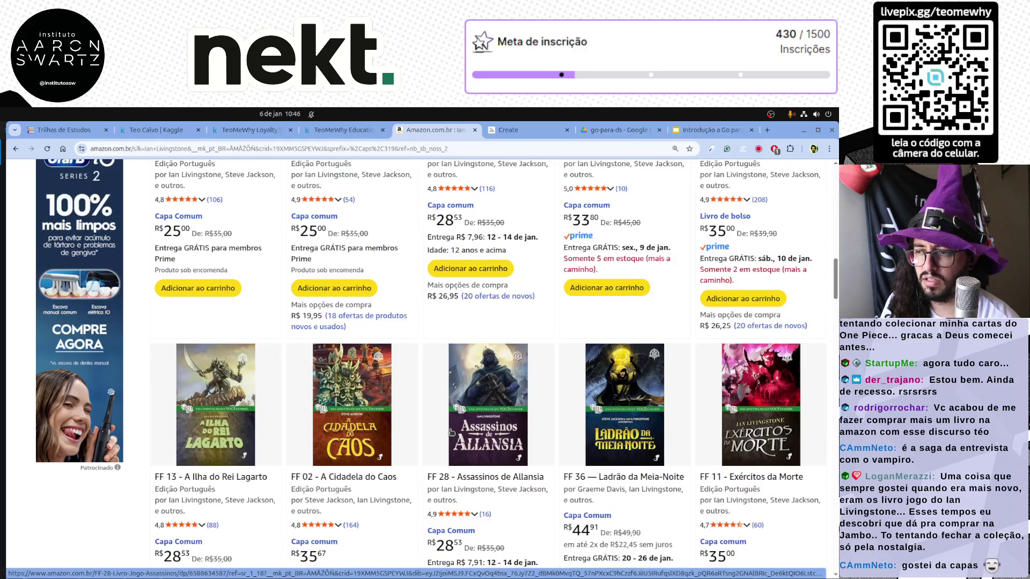
{"action": "scroll", "coordinate": [450, 432], "scroll_direction": "down", "scroll_amount": 2}
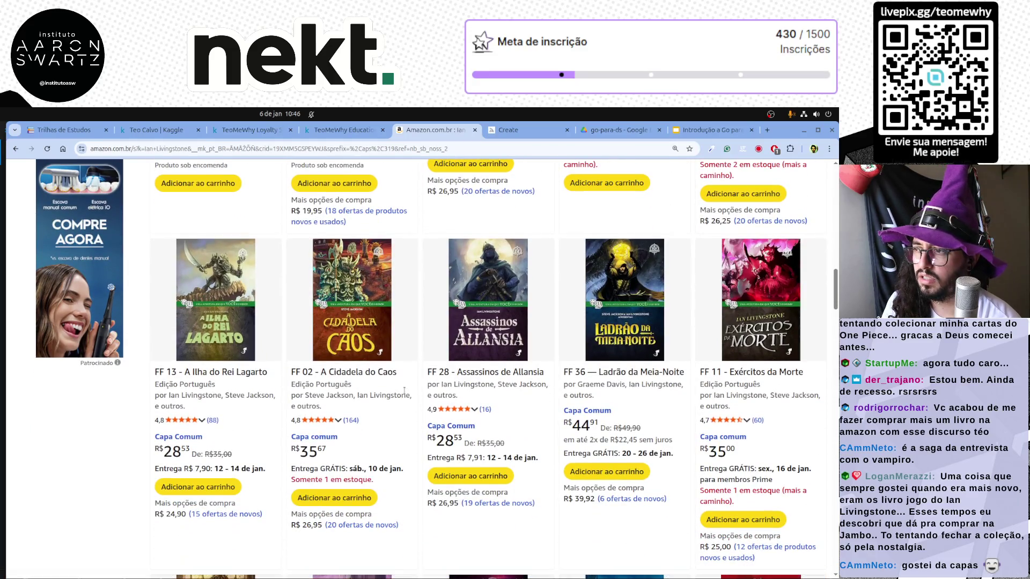
{"action": "scroll", "coordinate": [405, 390], "scroll_direction": "down", "scroll_amount": 4}
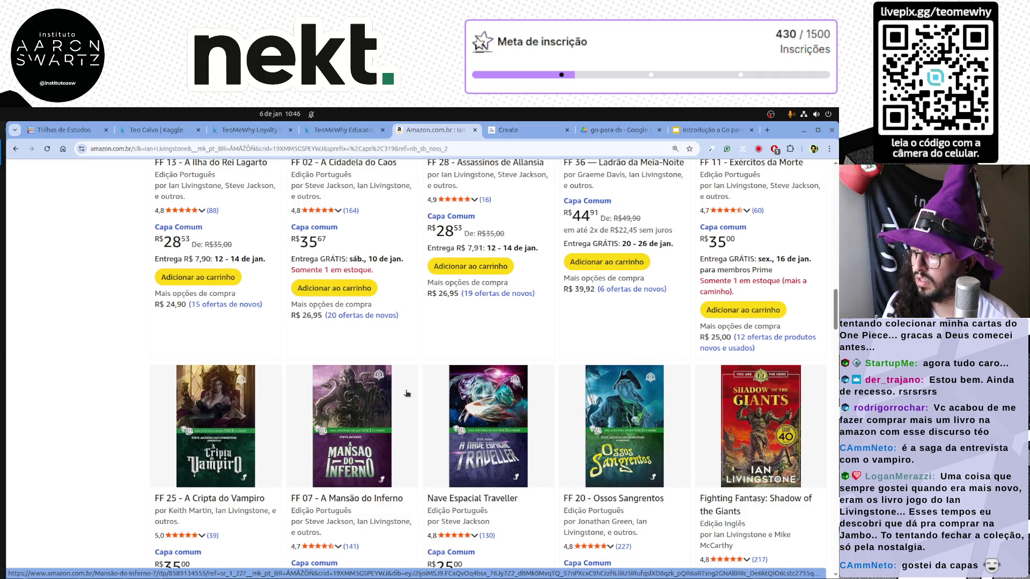
{"action": "scroll", "coordinate": [405, 394], "scroll_direction": "down", "scroll_amount": 2}
{"action": "scroll", "coordinate": [418, 388], "scroll_direction": "up", "scroll_amount": 5}
{"action": "scroll", "coordinate": [417, 388], "scroll_direction": "up", "scroll_amount": 5}
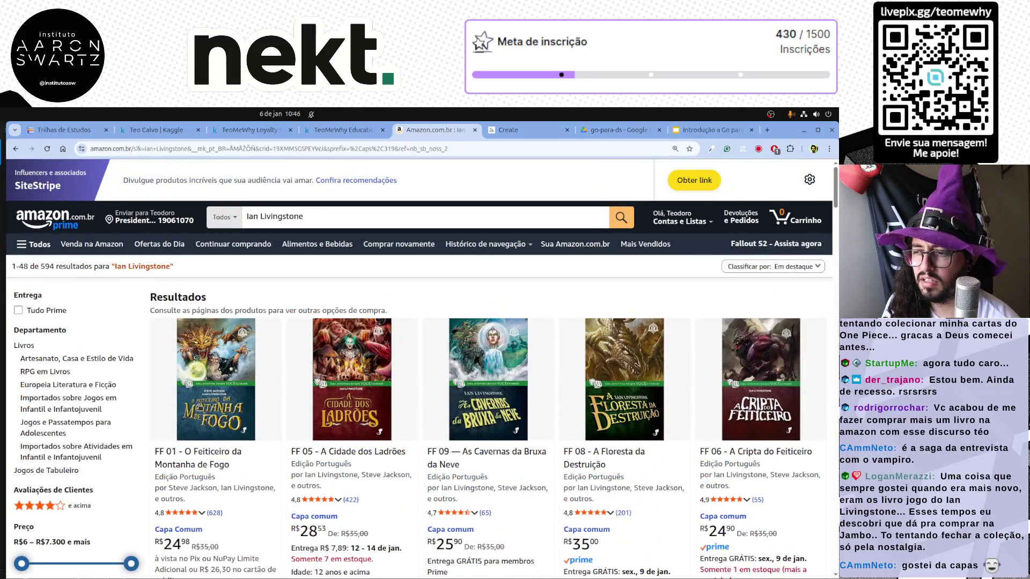
{"action": "middle_click", "coordinate": [208, 400]}
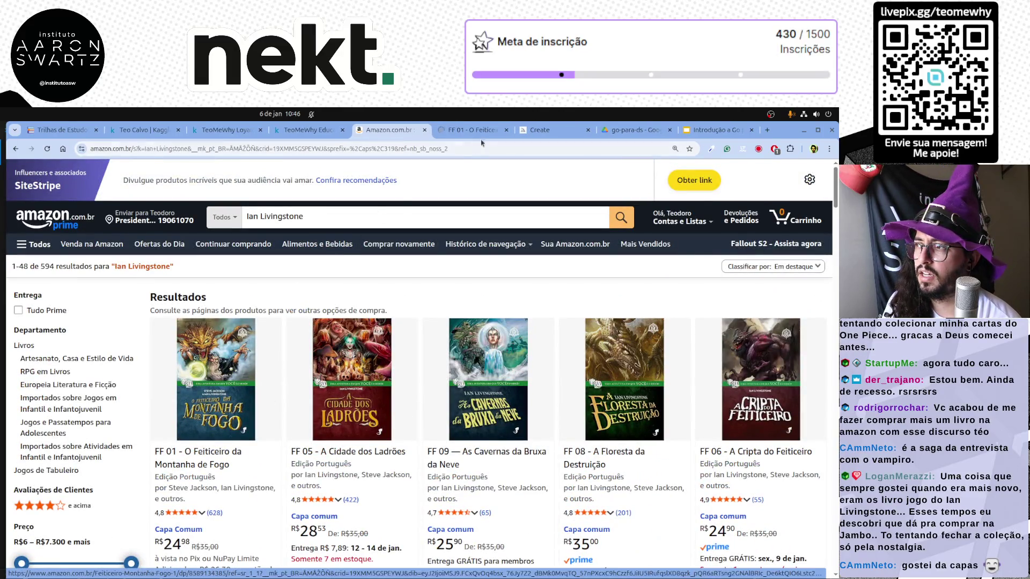
{"action": "left_click", "coordinate": [487, 136]}
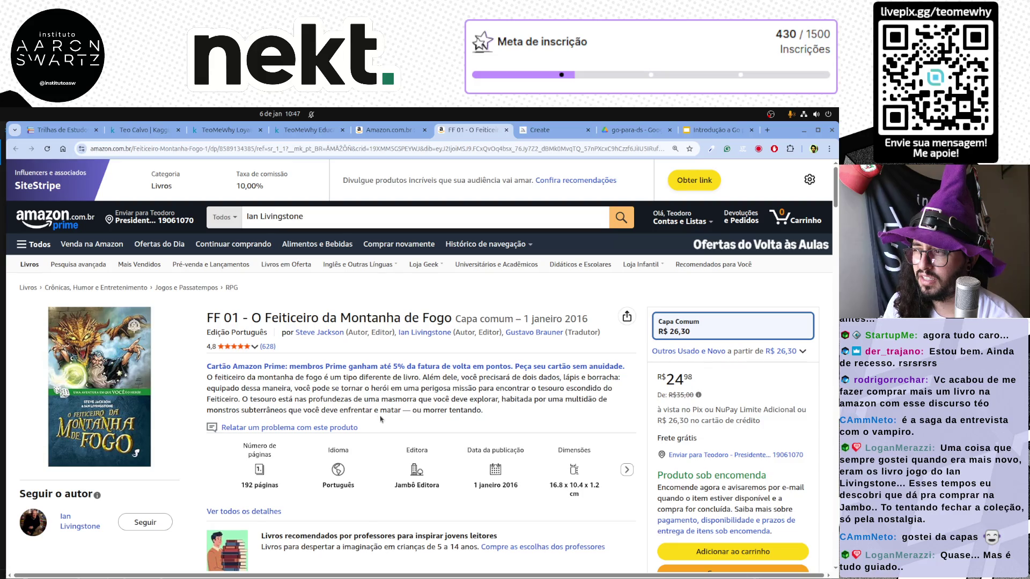
{"action": "scroll", "coordinate": [378, 419], "scroll_direction": "down", "scroll_amount": 3}
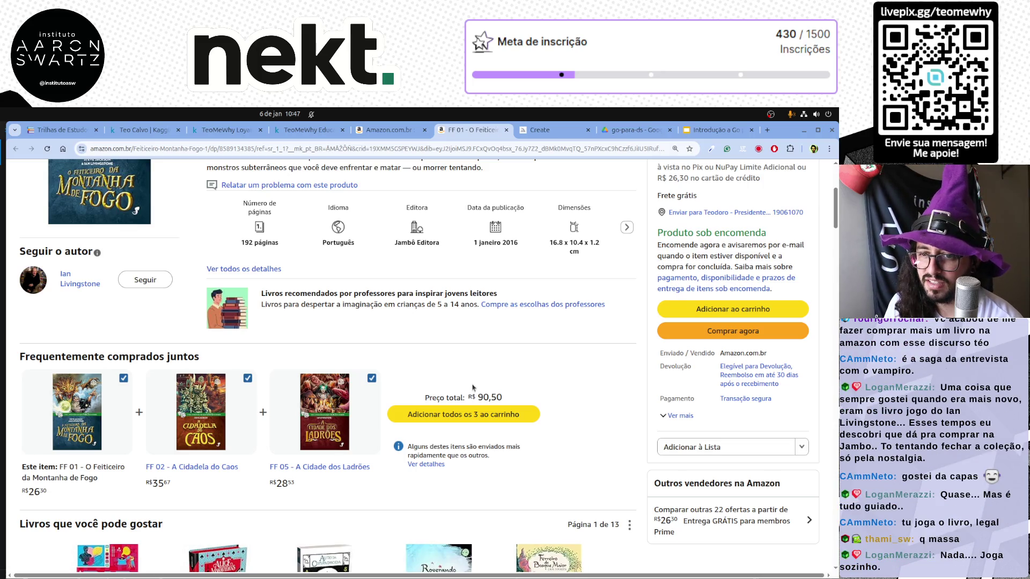
{"action": "scroll", "coordinate": [473, 388], "scroll_direction": "up", "scroll_amount": 3}
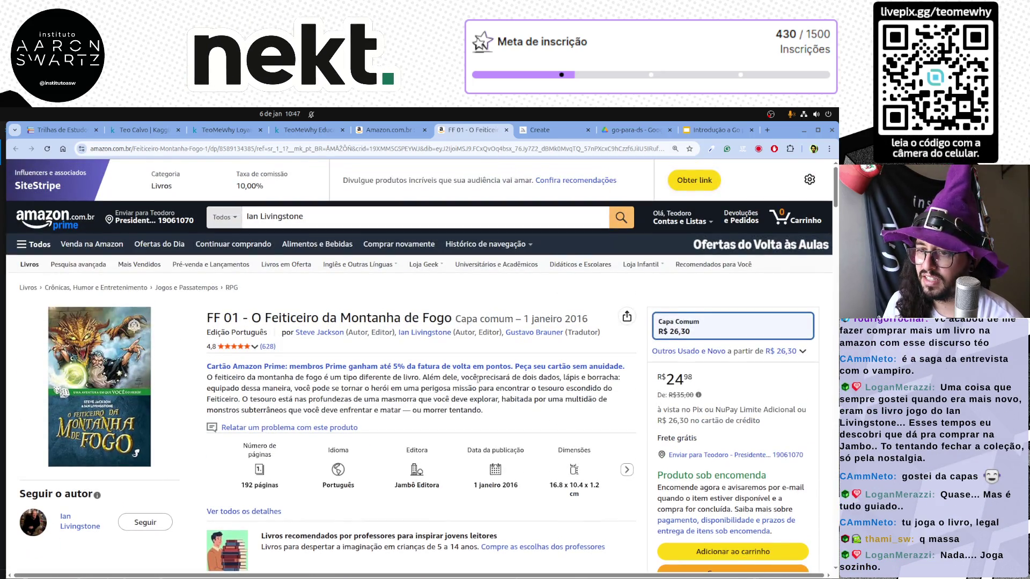
{"action": "scroll", "coordinate": [491, 377], "scroll_direction": "down", "scroll_amount": 2}
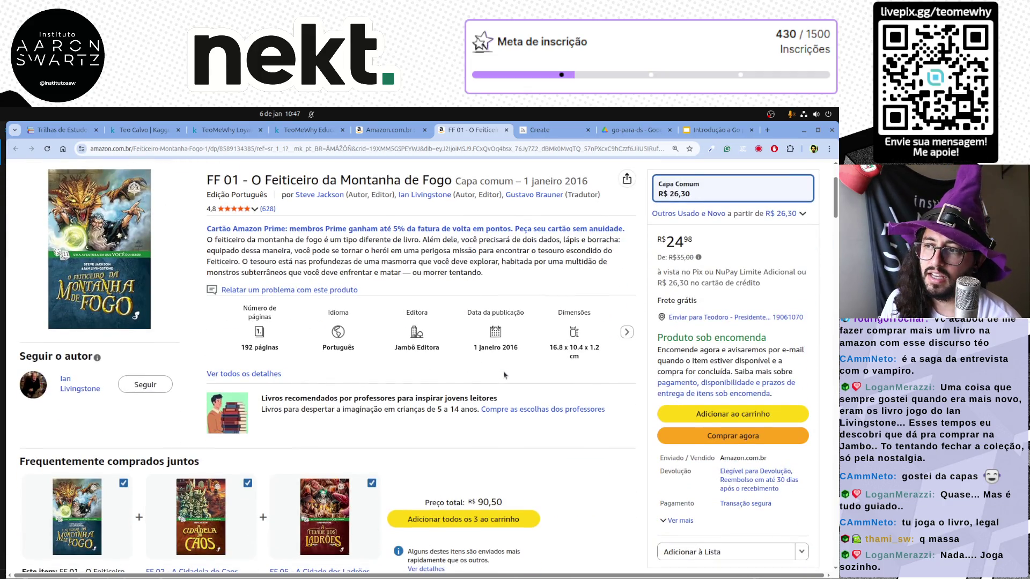
{"action": "scroll", "coordinate": [501, 371], "scroll_direction": "down", "scroll_amount": 4}
{"action": "scroll", "coordinate": [500, 371], "scroll_direction": "down", "scroll_amount": 2}
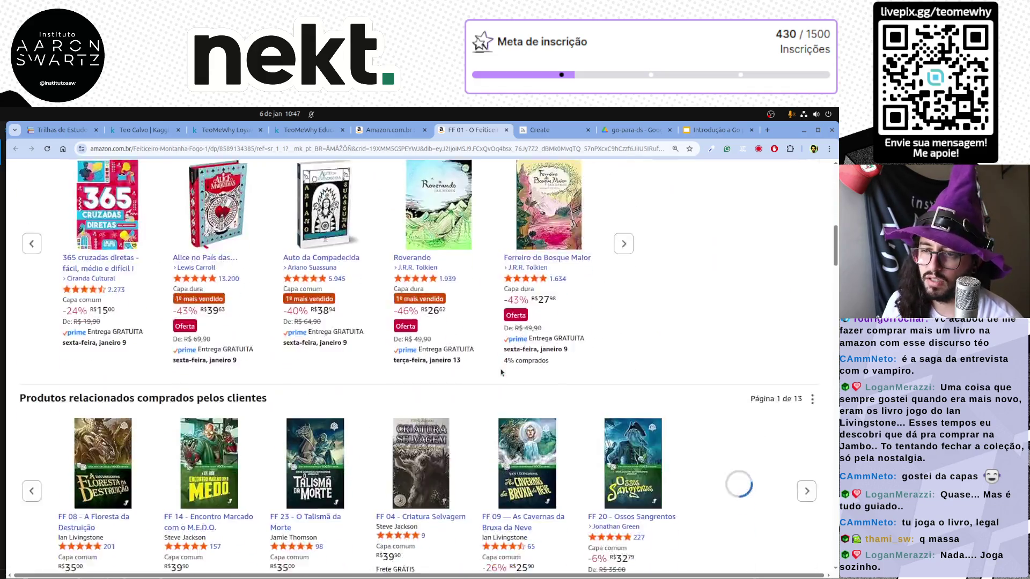
{"action": "scroll", "coordinate": [501, 372], "scroll_direction": "down", "scroll_amount": 3}
{"action": "scroll", "coordinate": [500, 372], "scroll_direction": "down", "scroll_amount": 3}
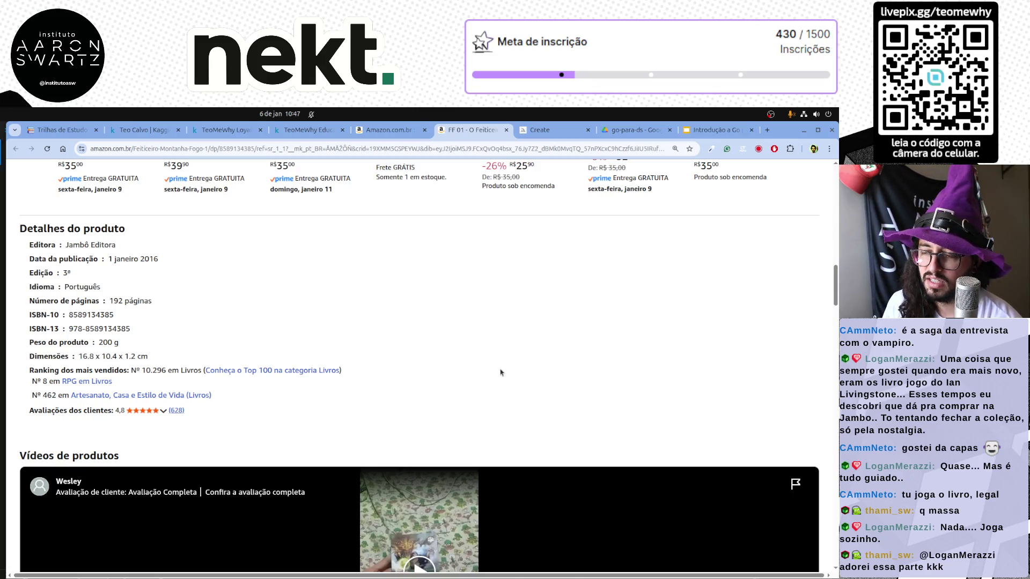
{"action": "scroll", "coordinate": [501, 371], "scroll_direction": "up", "scroll_amount": 3}
{"action": "scroll", "coordinate": [500, 371], "scroll_direction": "up", "scroll_amount": 3}
{"action": "scroll", "coordinate": [500, 372], "scroll_direction": "up", "scroll_amount": 4}
{"action": "scroll", "coordinate": [502, 370], "scroll_direction": "down", "scroll_amount": 1}
{"action": "scroll", "coordinate": [503, 371], "scroll_direction": "down", "scroll_amount": 2}
{"action": "scroll", "coordinate": [503, 370], "scroll_direction": "down", "scroll_amount": 2}
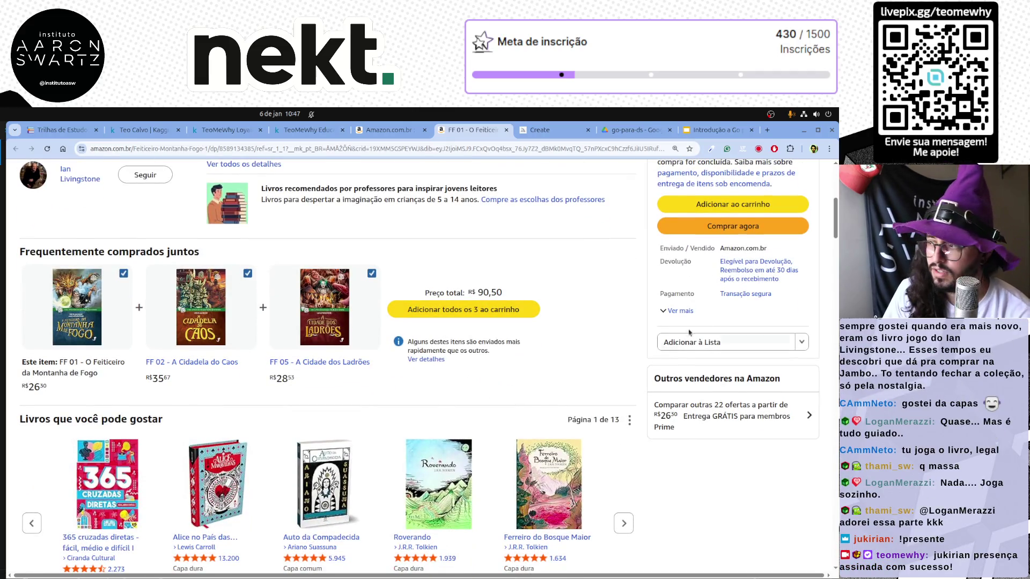
{"action": "left_click", "coordinate": [734, 344]}
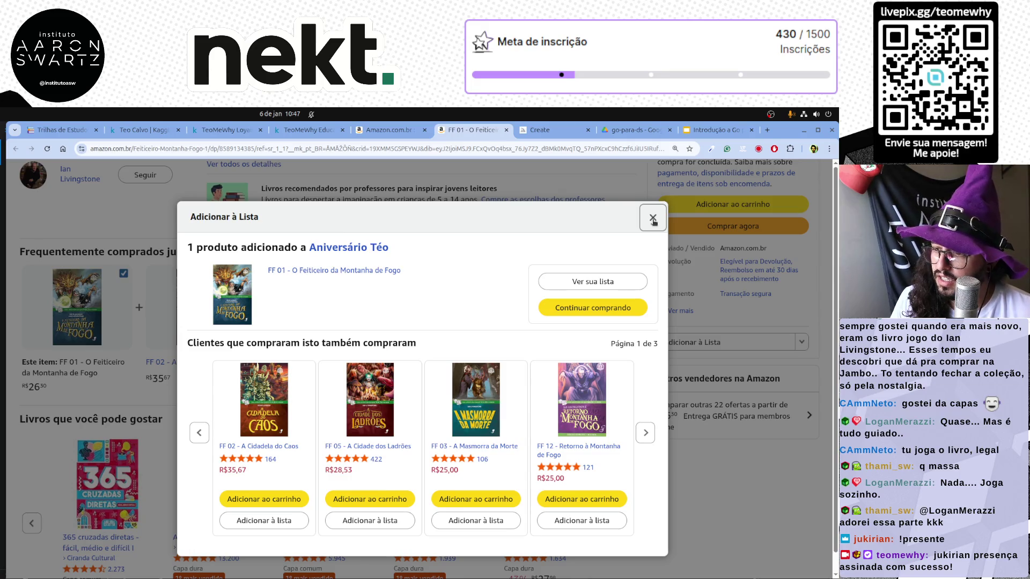
Add FF 02, FF 05 and FF 03 to the Aniversário Téo list alongside FF 01.
{"action": "left_click", "coordinate": [288, 522]}
{"action": "left_click", "coordinate": [373, 523]}
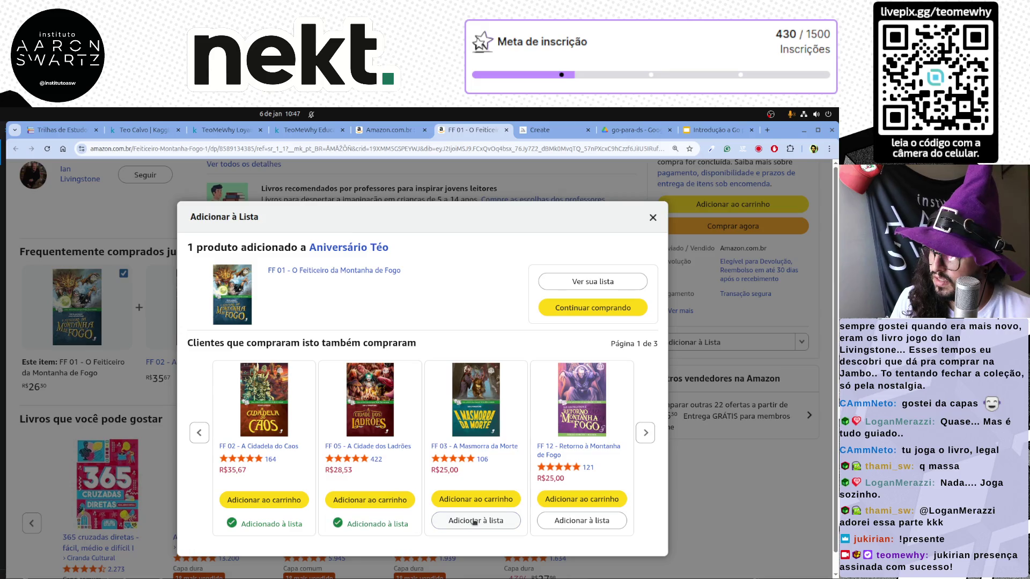
{"action": "left_click", "coordinate": [475, 522]}
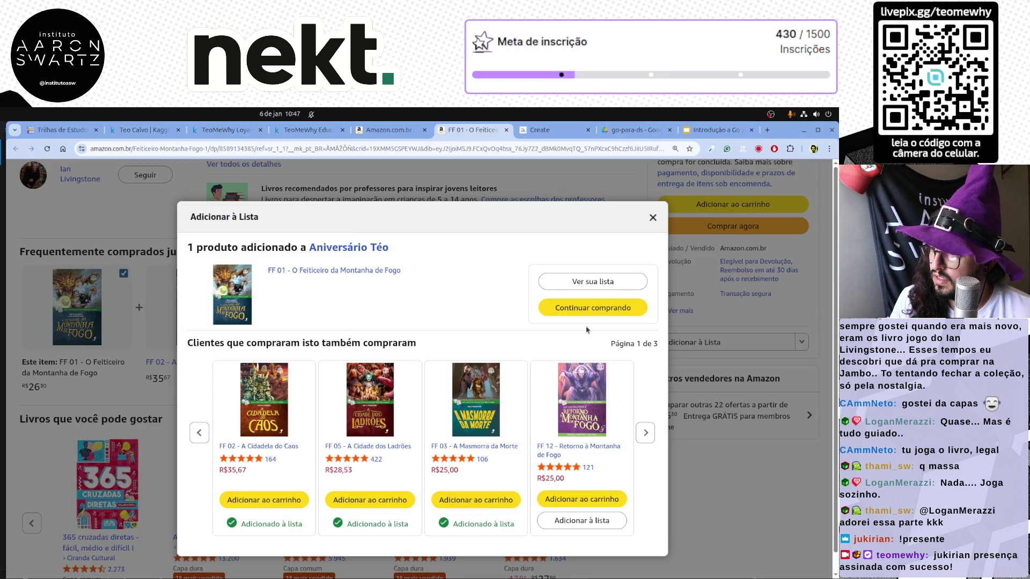
{"action": "left_click", "coordinate": [653, 216]}
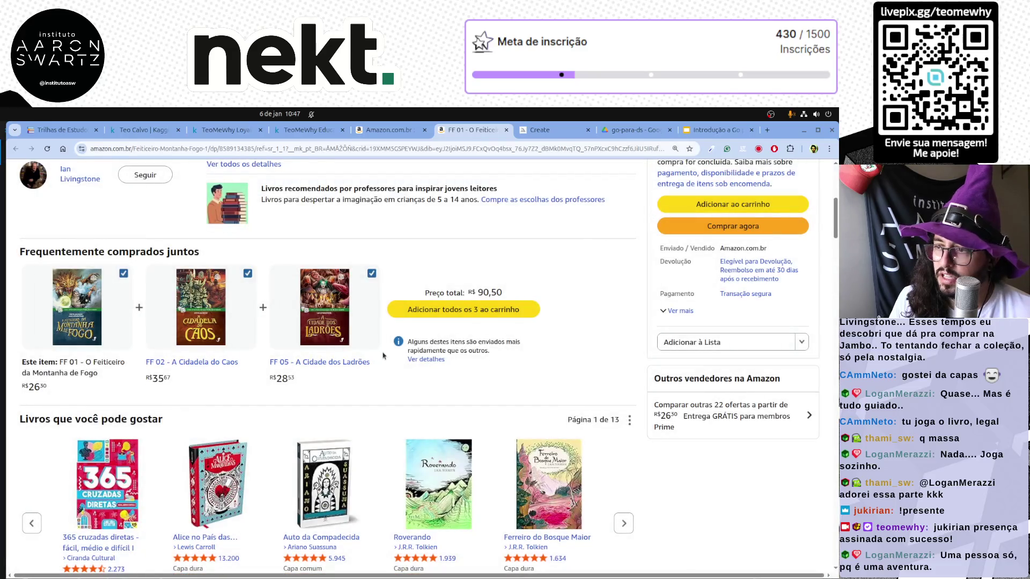
{"action": "scroll", "coordinate": [334, 398], "scroll_direction": "down", "scroll_amount": 2}
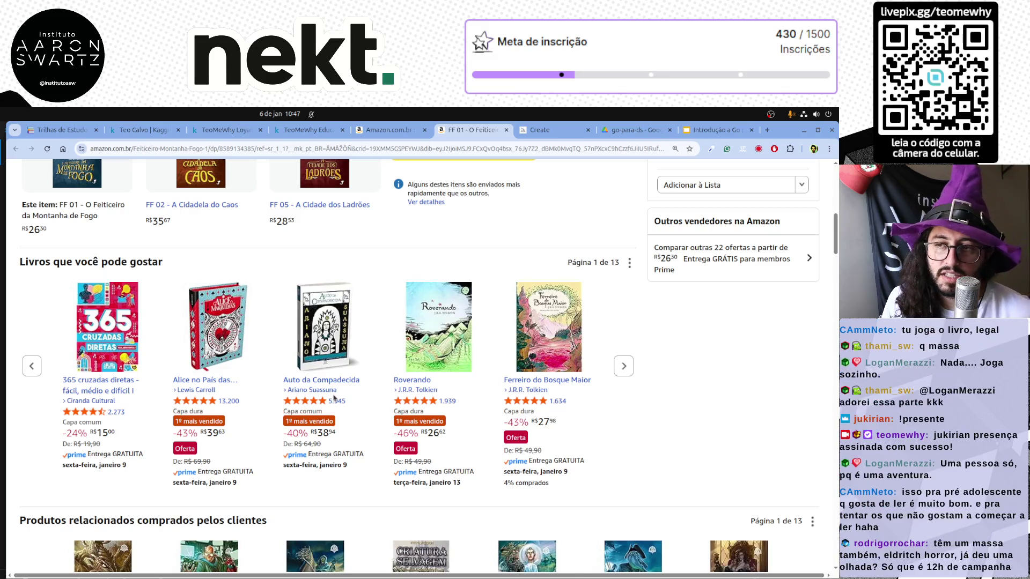
{"action": "scroll", "coordinate": [333, 398], "scroll_direction": "up", "scroll_amount": 3}
{"action": "scroll", "coordinate": [232, 364], "scroll_direction": "up", "scroll_amount": 3}
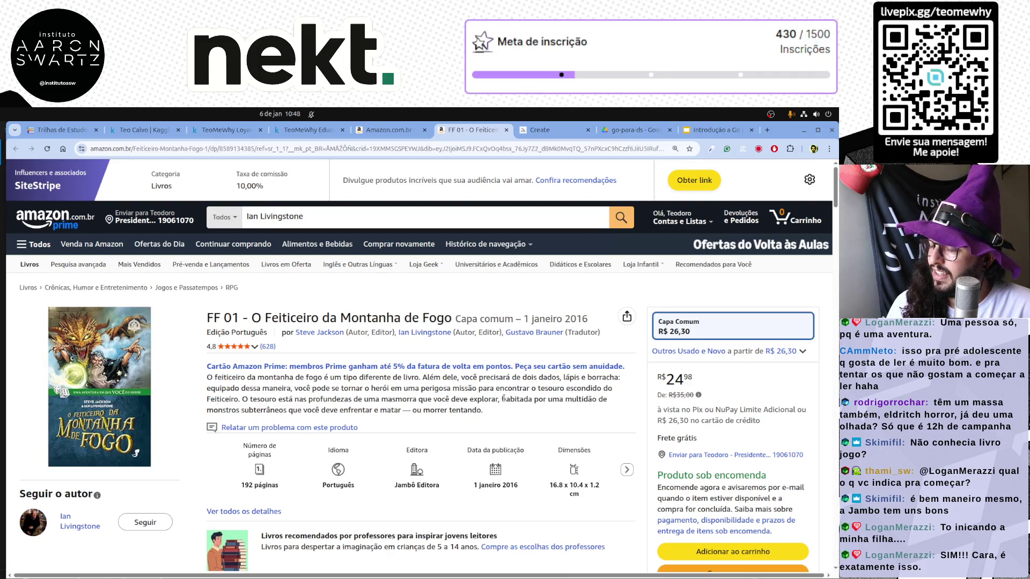
{"action": "scroll", "coordinate": [365, 376], "scroll_direction": "down", "scroll_amount": 4}
{"action": "scroll", "coordinate": [365, 375], "scroll_direction": "down", "scroll_amount": 2}
{"action": "scroll", "coordinate": [367, 373], "scroll_direction": "down", "scroll_amount": 2}
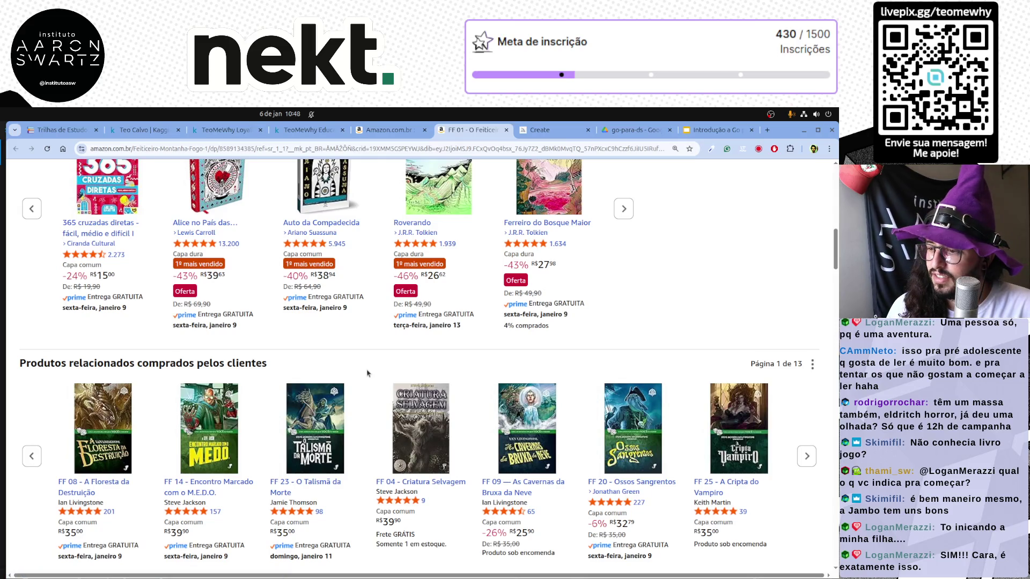
{"action": "scroll", "coordinate": [366, 373], "scroll_direction": "down", "scroll_amount": 1}
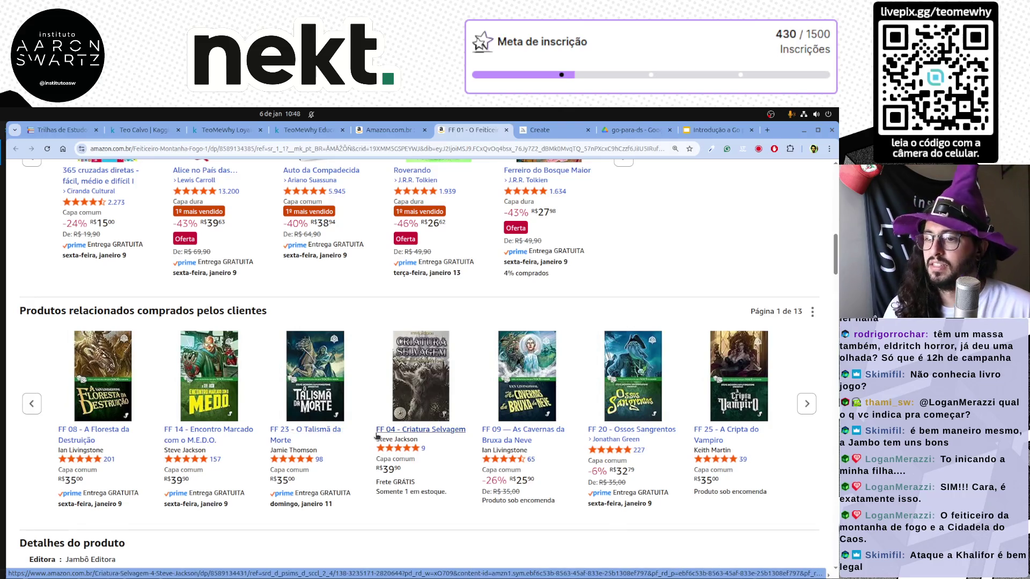
Open FF 08 - A Floresta da Destruição from the related products in a new tab.
{"action": "middle_click", "coordinate": [68, 440]}
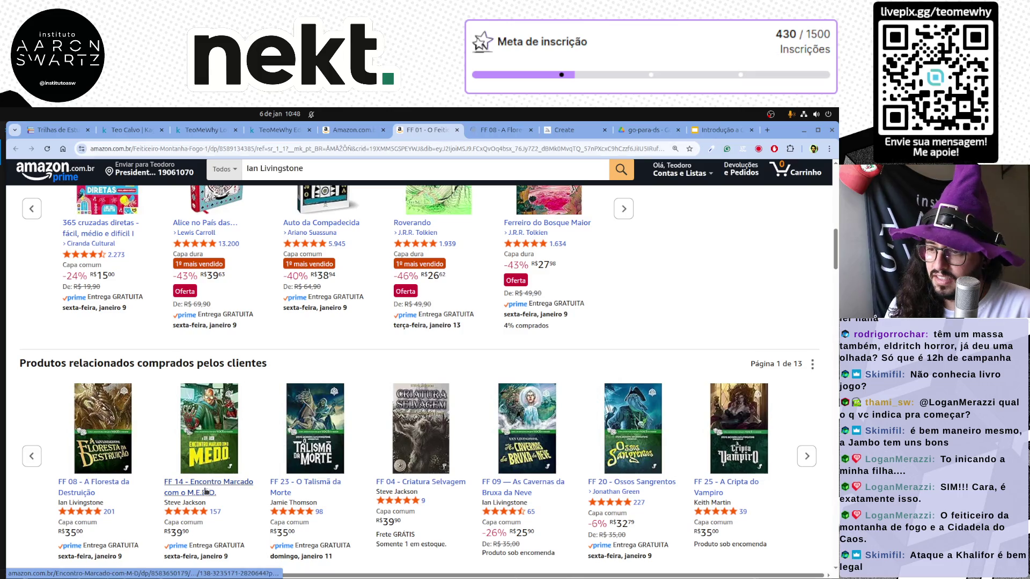
{"action": "scroll", "coordinate": [402, 420], "scroll_direction": "up", "scroll_amount": 3}
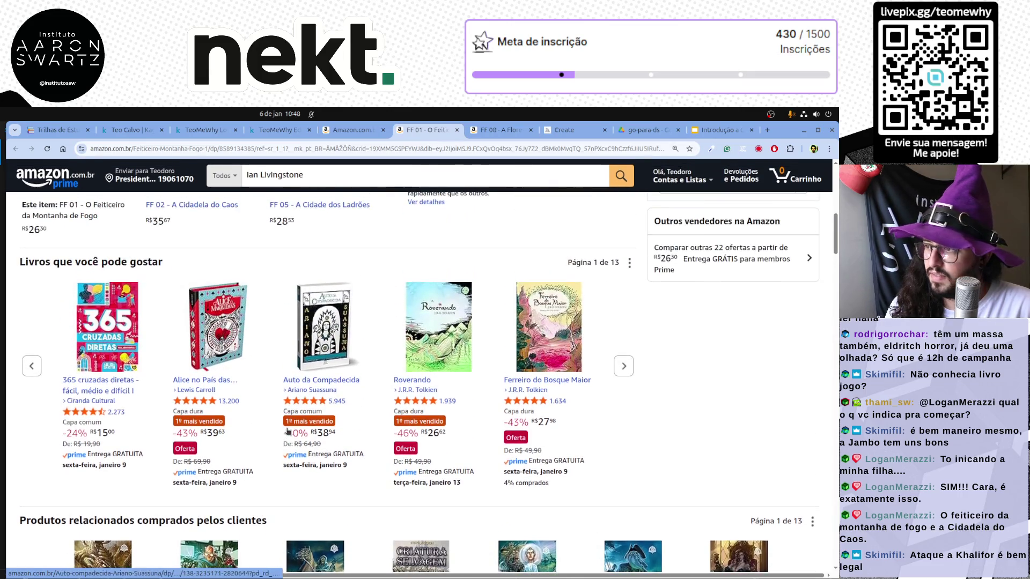
{"action": "scroll", "coordinate": [402, 421], "scroll_direction": "up", "scroll_amount": 1}
{"action": "scroll", "coordinate": [403, 425], "scroll_direction": "up", "scroll_amount": 1}
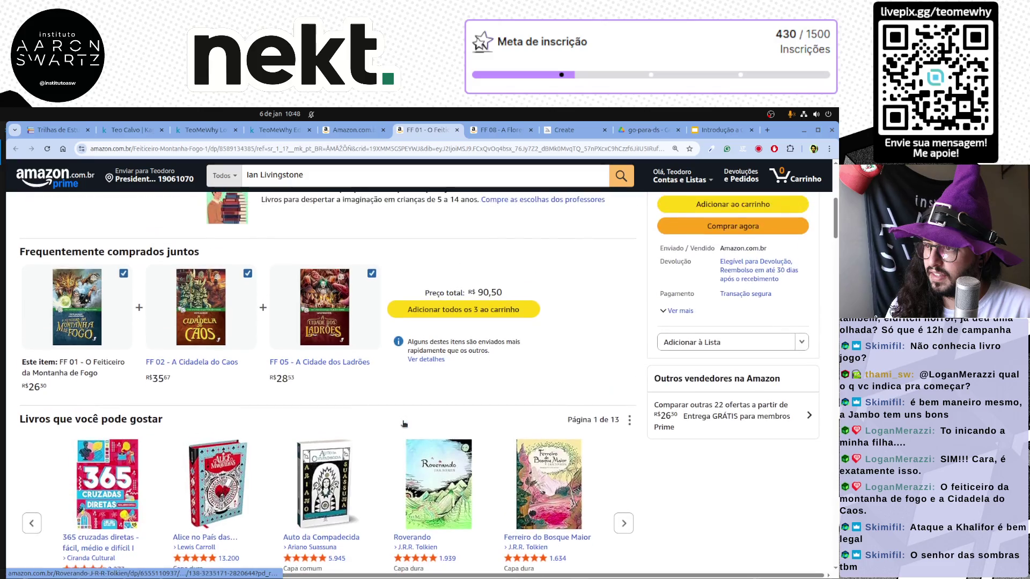
{"action": "scroll", "coordinate": [403, 424], "scroll_direction": "up", "scroll_amount": 1}
{"action": "scroll", "coordinate": [403, 425], "scroll_direction": "up", "scroll_amount": 2}
{"action": "scroll", "coordinate": [403, 424], "scroll_direction": "up", "scroll_amount": 1}
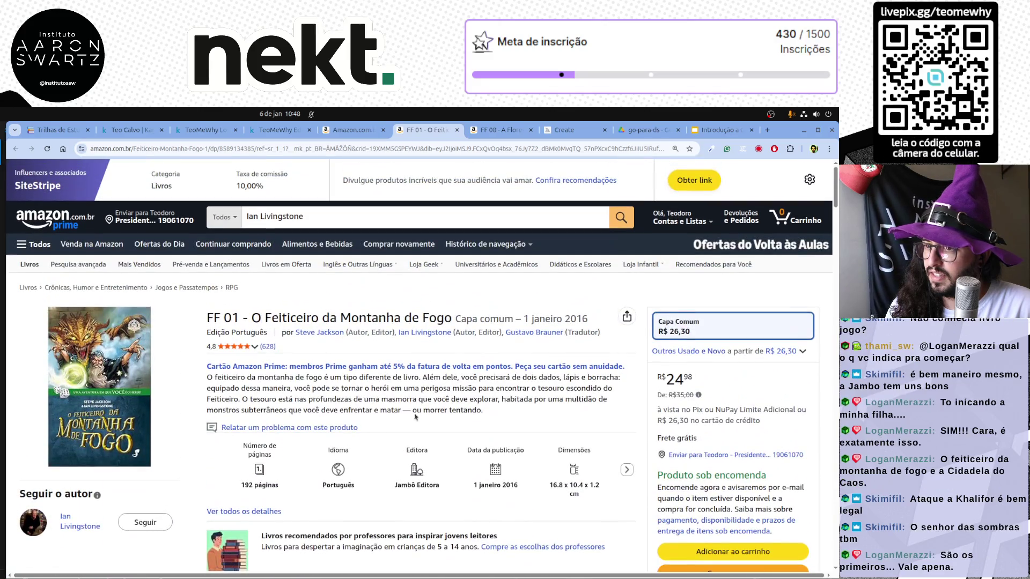
Add FF 08 to the Aniversário Téo list, plus FF 10 and FF 06 from the suggestions.
{"action": "key", "text": "ctrl+Tab"}
{"action": "scroll", "coordinate": [764, 438], "scroll_direction": "down", "scroll_amount": 3}
{"action": "left_click", "coordinate": [720, 408]}
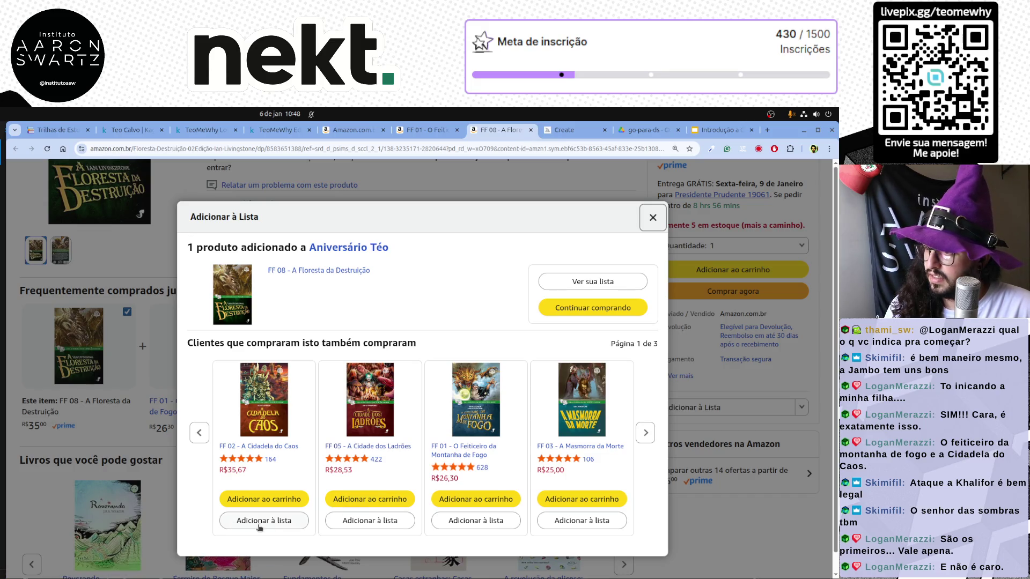
{"action": "left_click", "coordinate": [645, 433]}
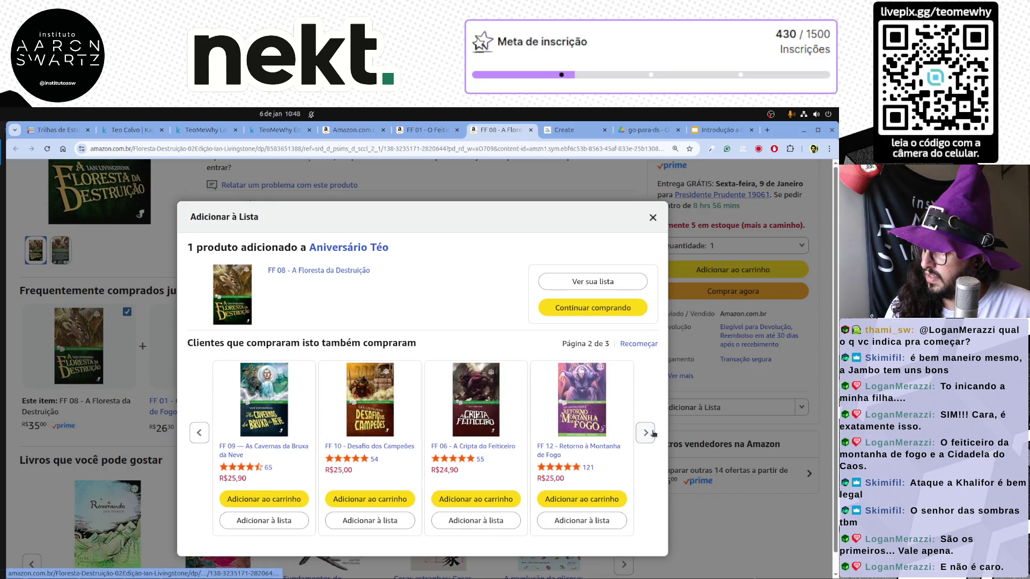
{"action": "left_click", "coordinate": [379, 522]}
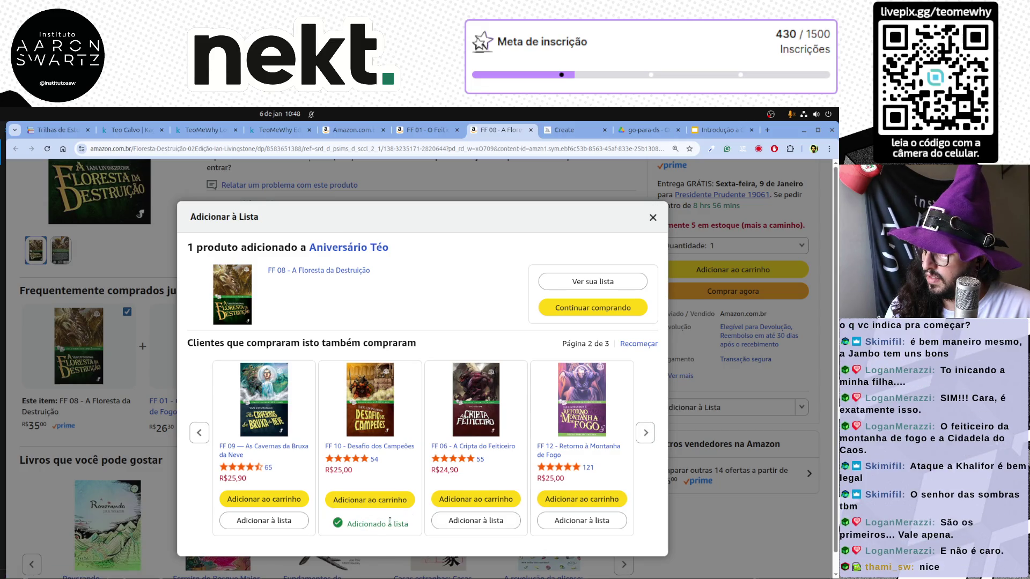
{"action": "left_click", "coordinate": [477, 522]}
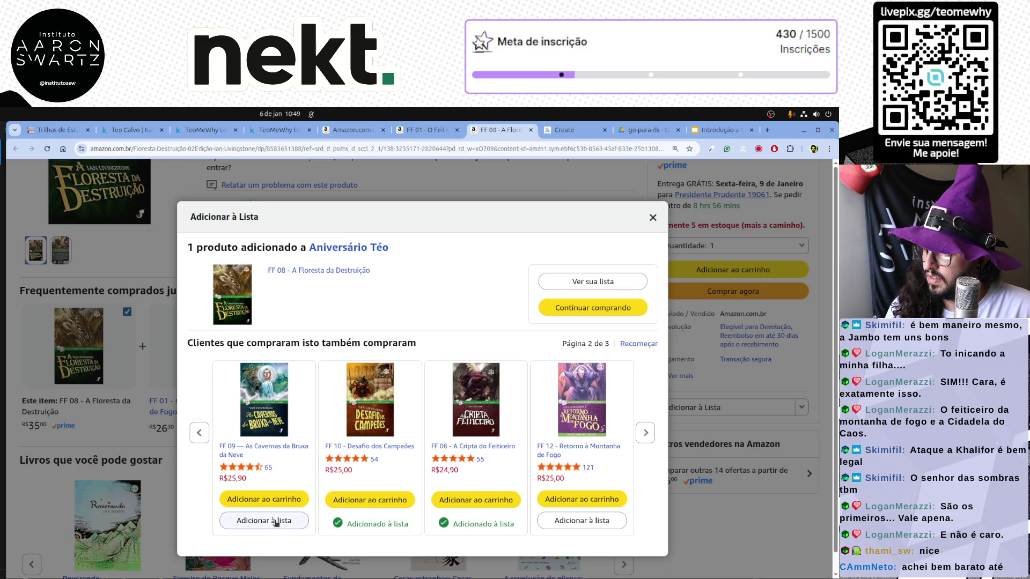
Add FF 07 - A Mansão do Inferno and FF 11 - Exércitos da Morte to the list as well.
{"action": "left_click", "coordinate": [645, 432]}
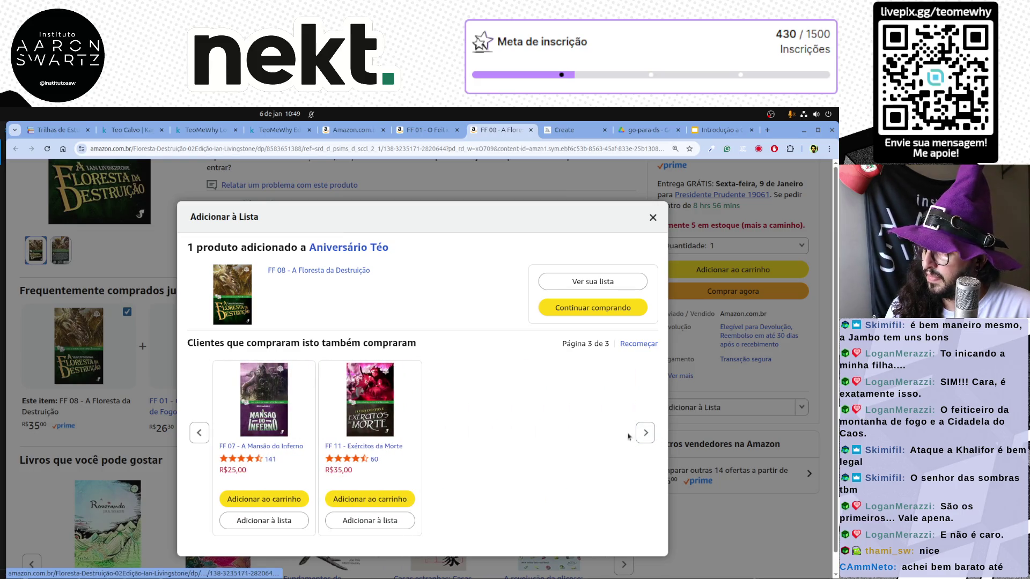
{"action": "left_click", "coordinate": [266, 520]}
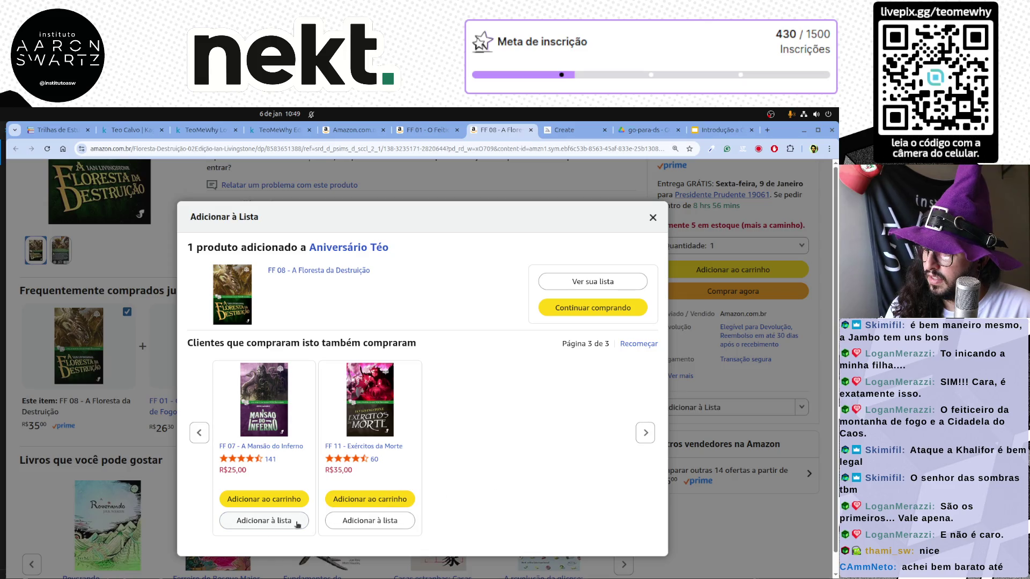
{"action": "left_click", "coordinate": [365, 522]}
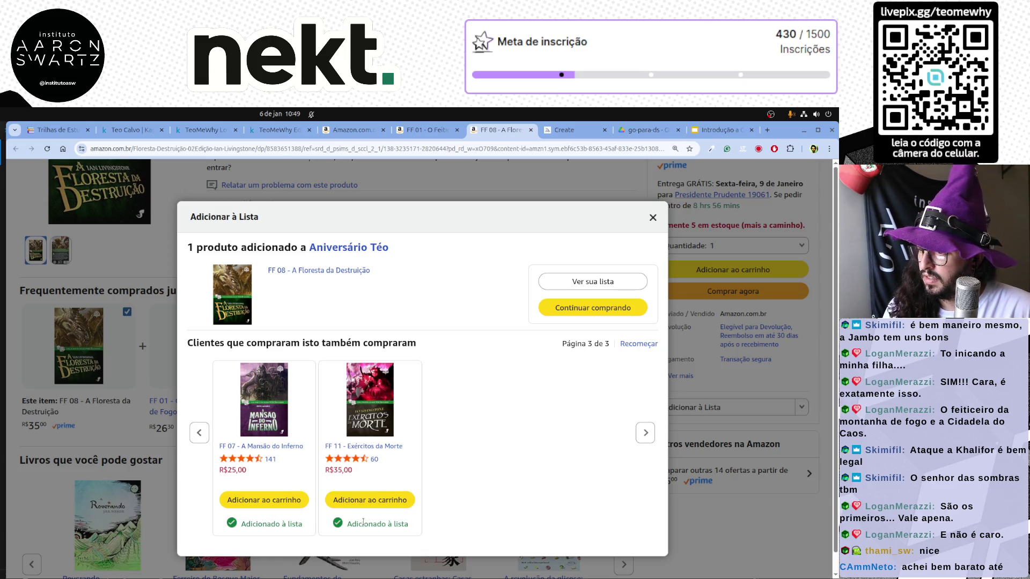
{"action": "left_click", "coordinate": [651, 222]}
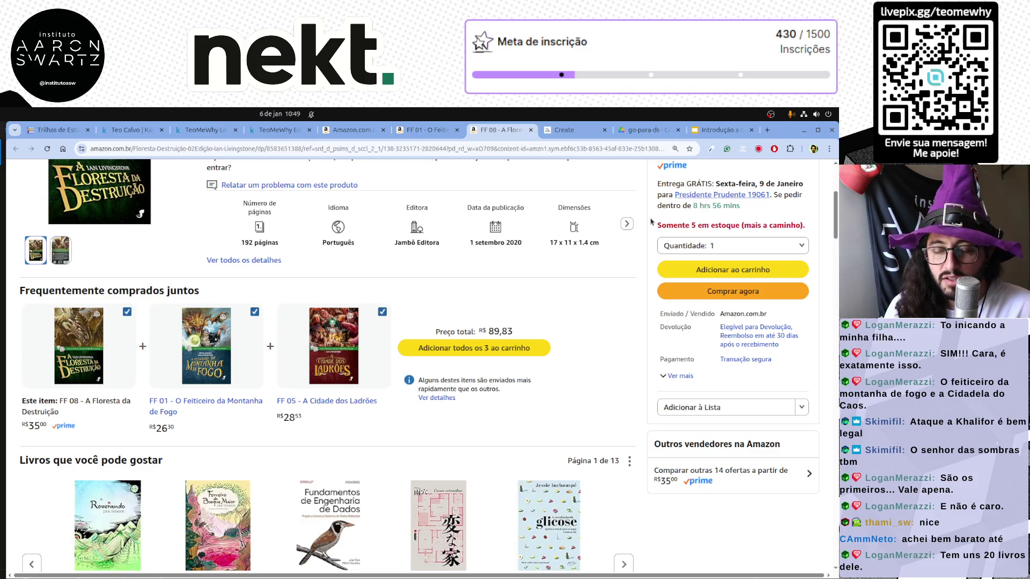
{"action": "scroll", "coordinate": [648, 223], "scroll_direction": "up", "scroll_amount": 3}
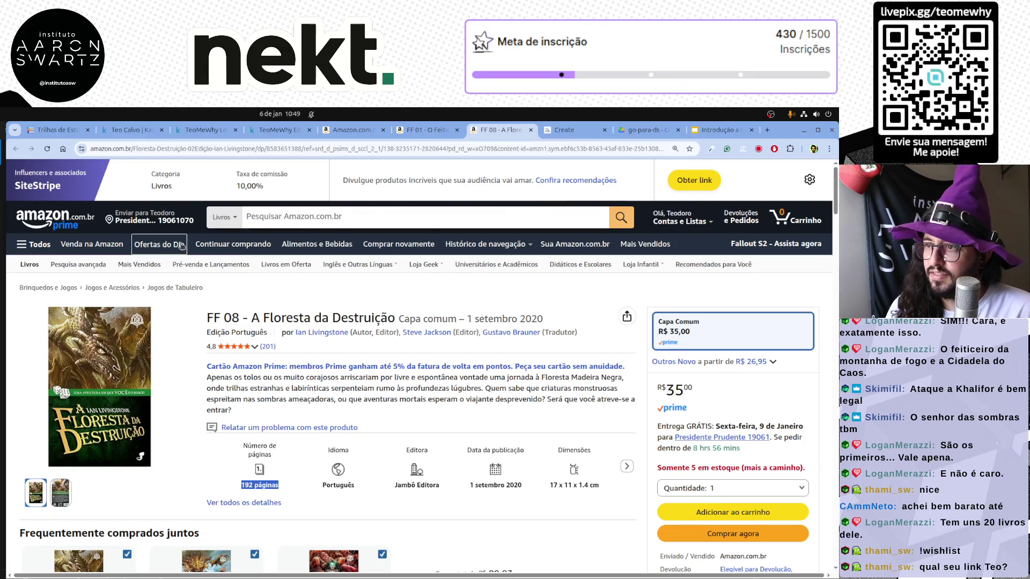
Generate a short SiteStripe link for the FF 08 page and share it in chat.
{"action": "left_click", "coordinate": [693, 180]}
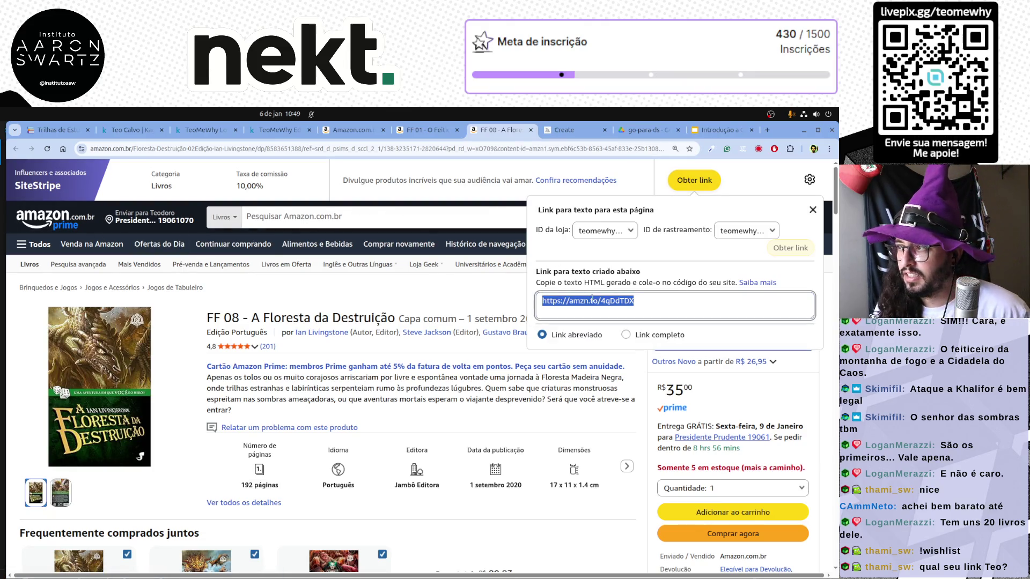
{"action": "key", "text": "alt+Tab"}
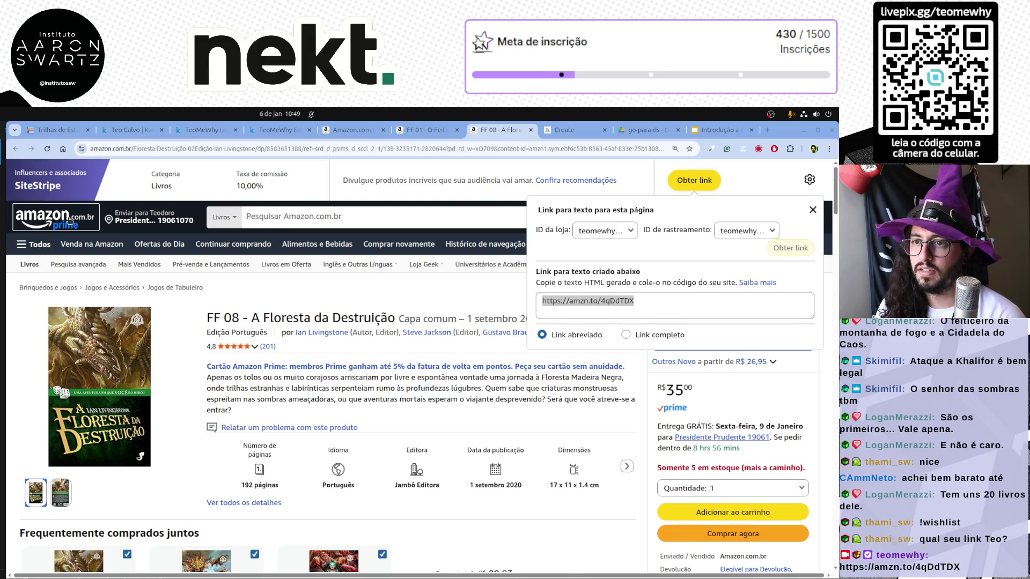
{"action": "left_click", "coordinate": [92, 217]}
Generate a short link for the Amazon home page and paste it into chat.
{"action": "left_click", "coordinate": [693, 180]}
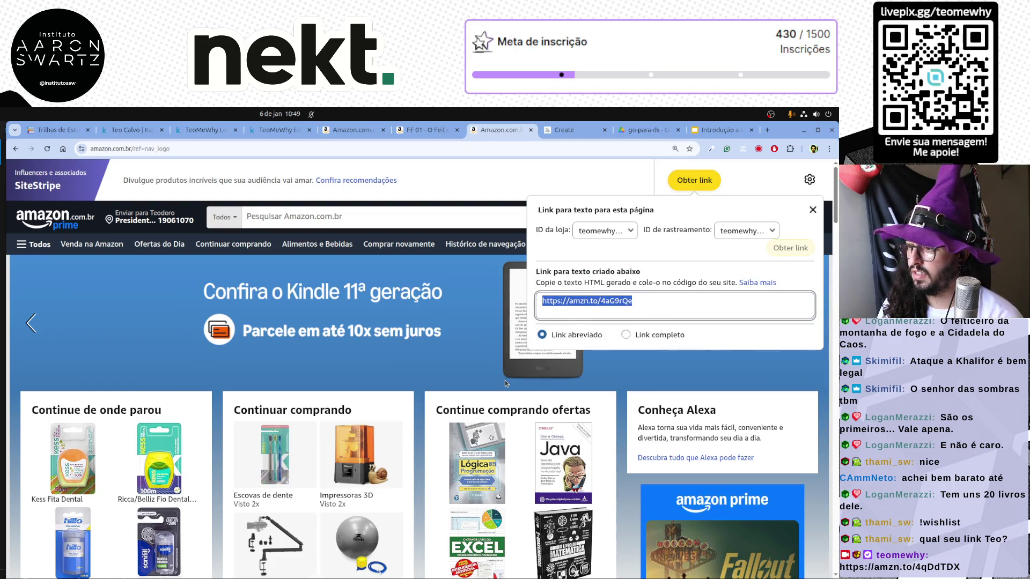
{"action": "key", "text": "ctrl+c"}
{"action": "key", "text": "ctrl+v"}
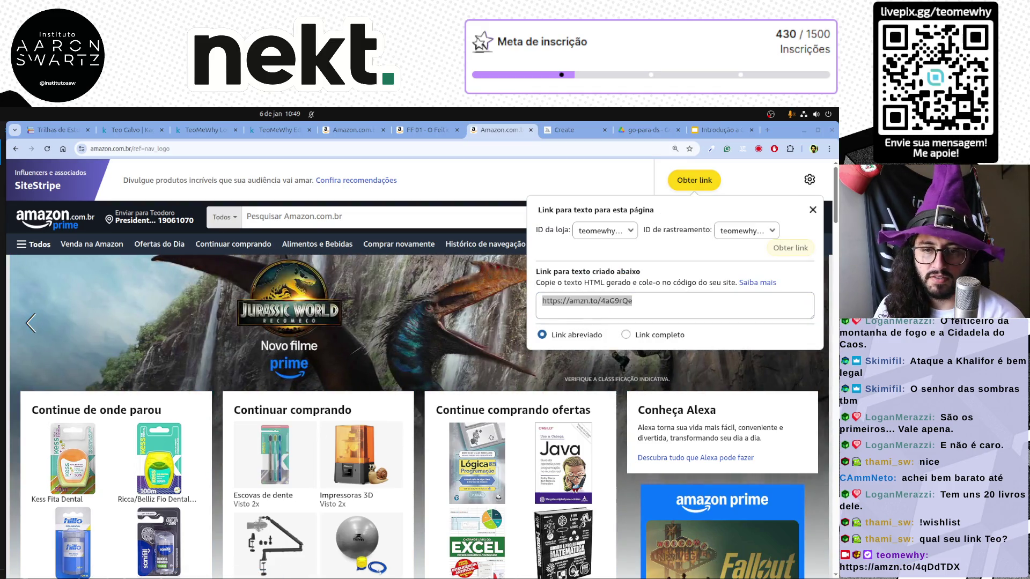
{"action": "key", "text": "Return"}
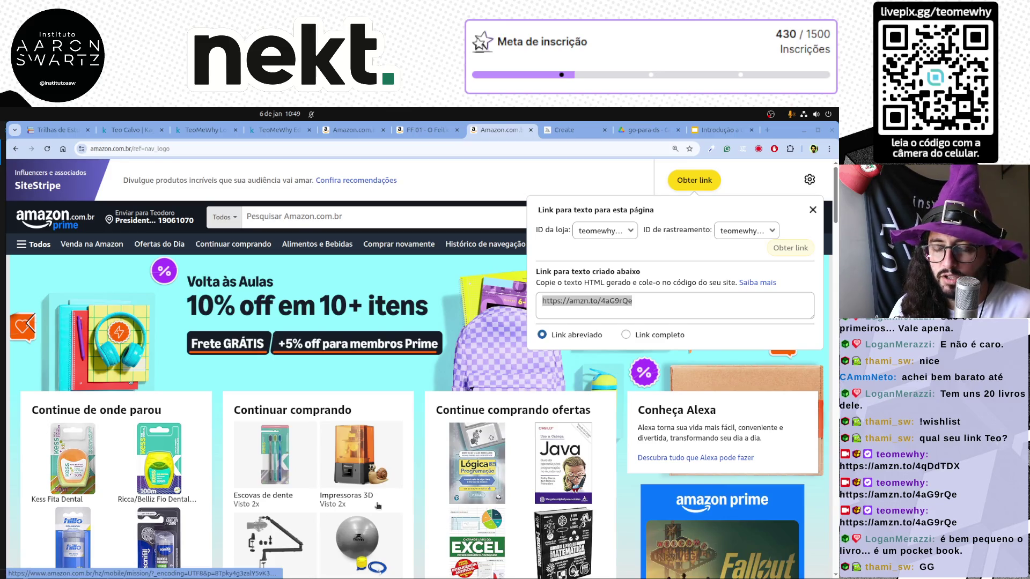
{"action": "scroll", "coordinate": [371, 505], "scroll_direction": "down", "scroll_amount": 3}
{"action": "scroll", "coordinate": [374, 505], "scroll_direction": "down", "scroll_amount": 2}
{"action": "scroll", "coordinate": [377, 504], "scroll_direction": "down", "scroll_amount": 2}
{"action": "scroll", "coordinate": [381, 504], "scroll_direction": "down", "scroll_amount": 2}
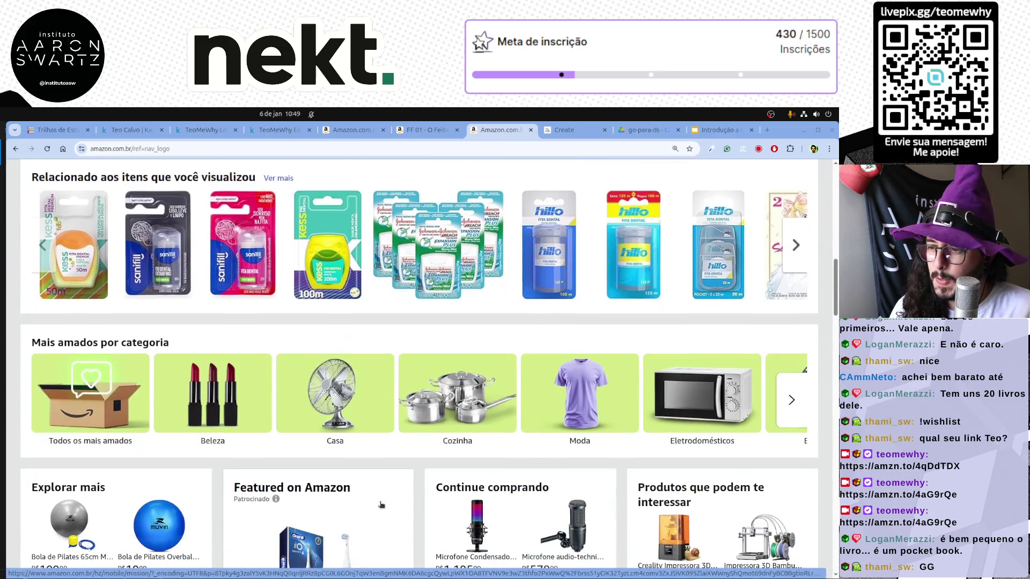
{"action": "scroll", "coordinate": [380, 504], "scroll_direction": "down", "scroll_amount": 3}
{"action": "scroll", "coordinate": [380, 504], "scroll_direction": "down", "scroll_amount": 3}
{"action": "scroll", "coordinate": [379, 505], "scroll_direction": "down", "scroll_amount": 3}
{"action": "scroll", "coordinate": [379, 506], "scroll_direction": "up", "scroll_amount": 3}
{"action": "scroll", "coordinate": [378, 505], "scroll_direction": "up", "scroll_amount": 4}
{"action": "scroll", "coordinate": [375, 506], "scroll_direction": "down", "scroll_amount": 10}
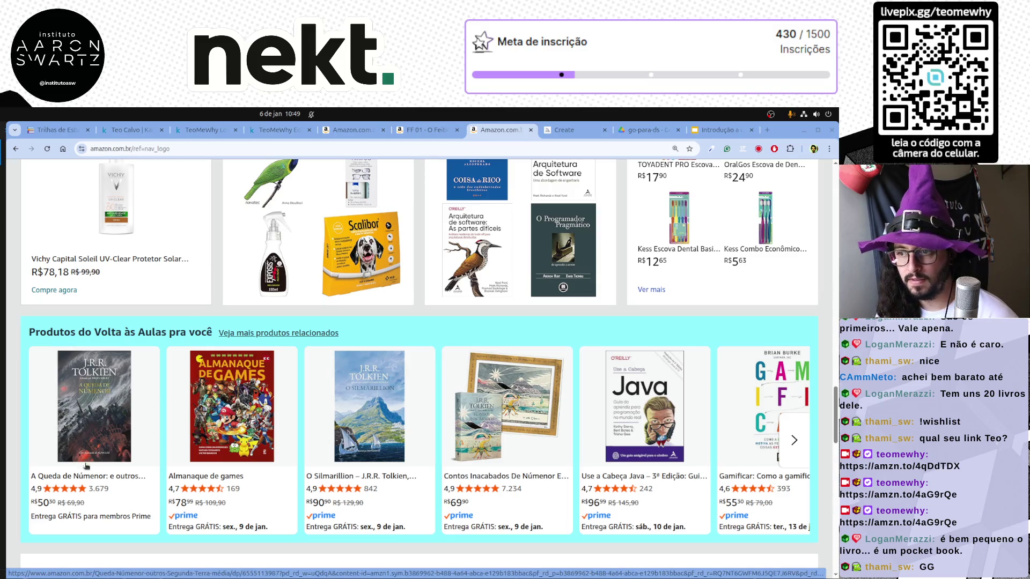
Open the A Queda de Númenor product page and read a sentence of its description.
{"action": "left_click", "coordinate": [79, 408]}
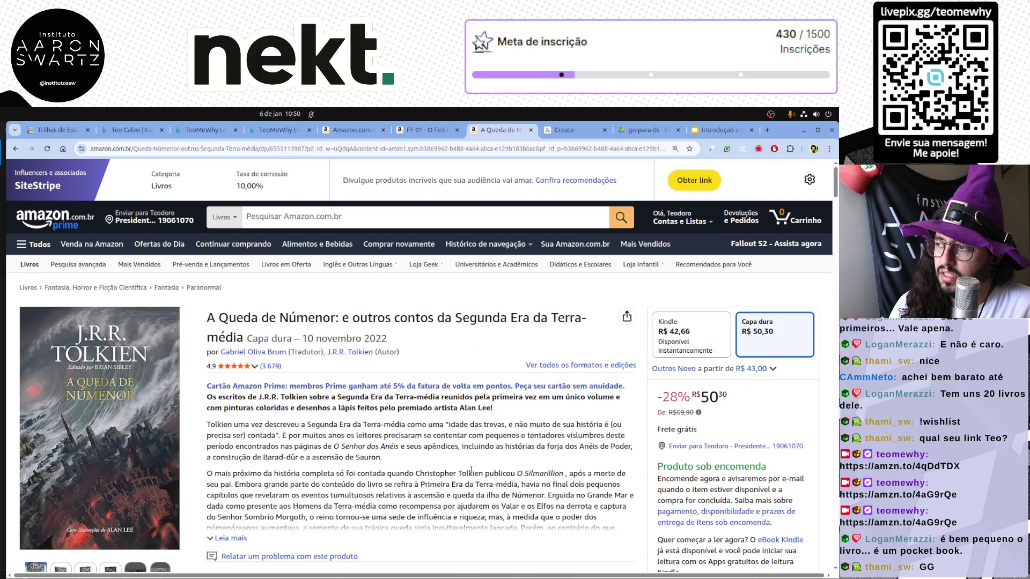
{"action": "scroll", "coordinate": [473, 471], "scroll_direction": "down", "scroll_amount": 3}
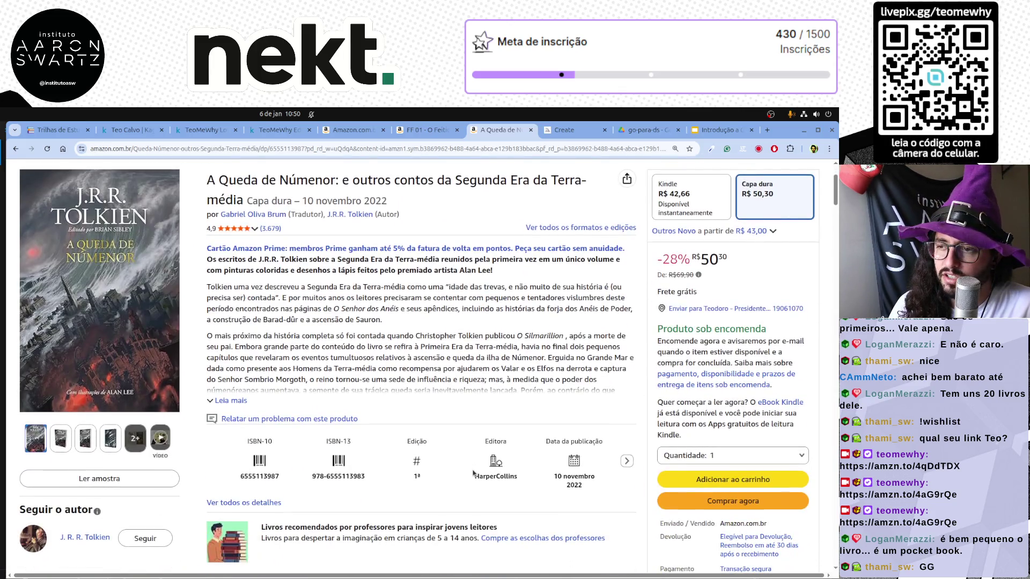
{"action": "scroll", "coordinate": [297, 496], "scroll_direction": "up", "scroll_amount": 1}
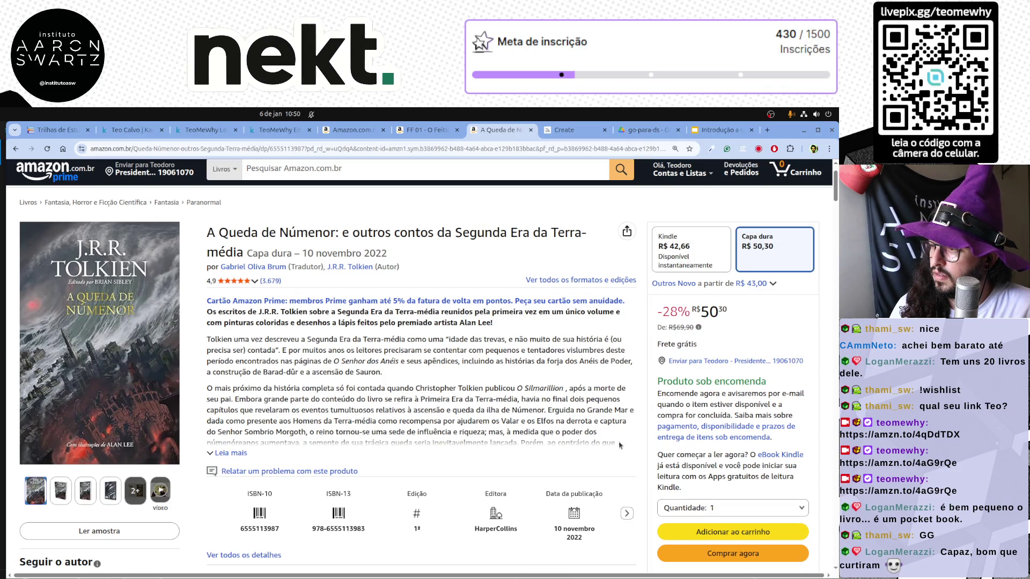
{"action": "left_click_drag", "start_coordinate": [222, 386], "coordinate": [490, 395]}
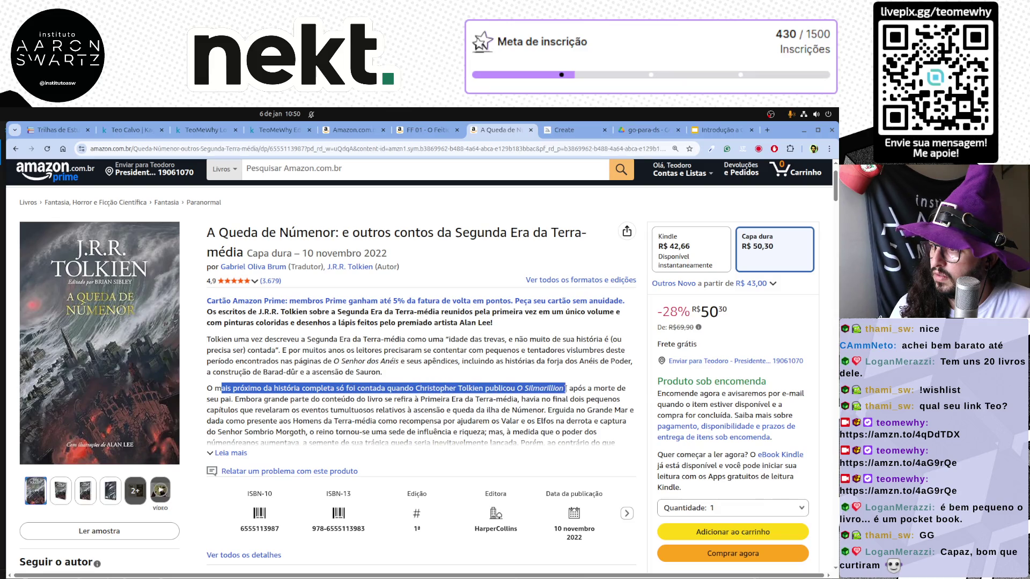
{"action": "left_click", "coordinate": [312, 402]}
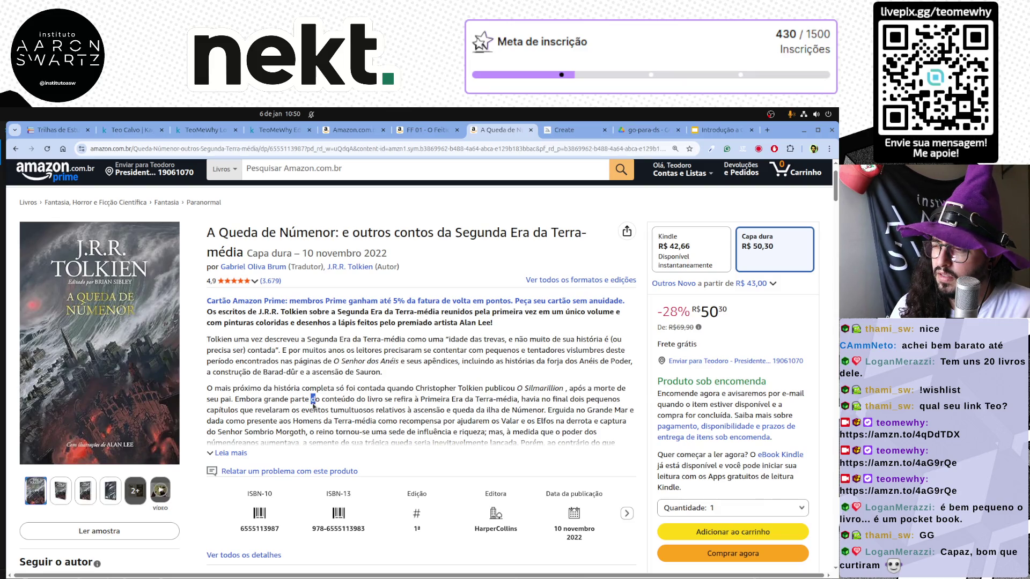
Expand the full Númenor description and read through its passages to the end.
{"action": "left_click", "coordinate": [236, 453]}
{"action": "scroll", "coordinate": [370, 424], "scroll_direction": "down", "scroll_amount": 1}
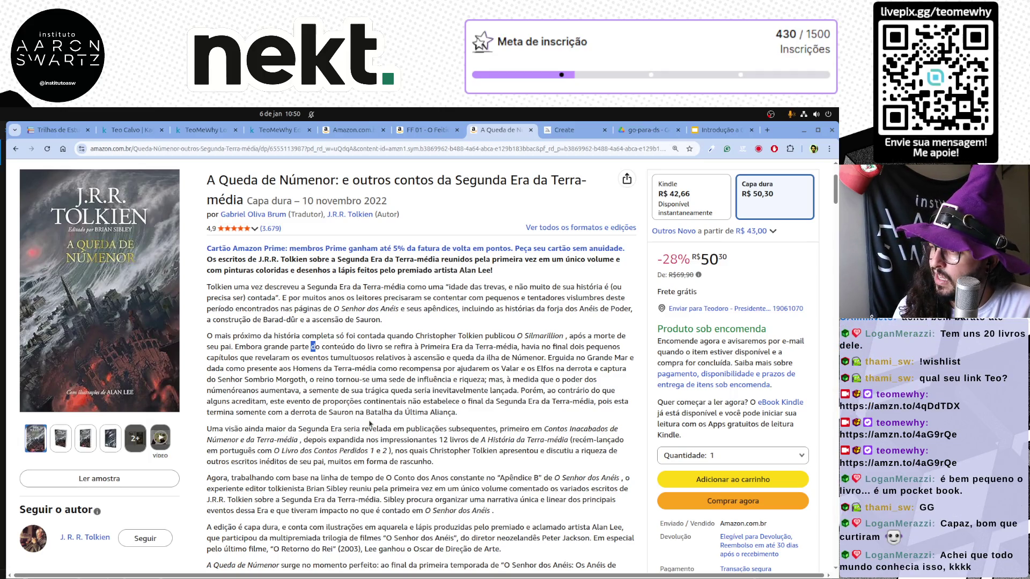
{"action": "left_click_drag", "start_coordinate": [470, 415], "coordinate": [489, 402]}
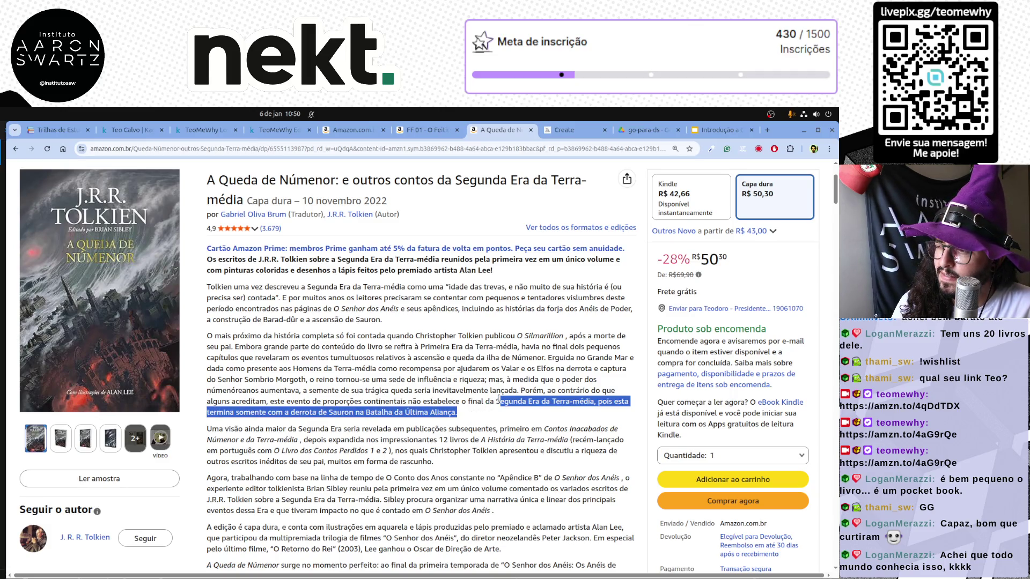
{"action": "left_click", "coordinate": [496, 401]}
{"action": "left_click_drag", "start_coordinate": [484, 400], "coordinate": [457, 413]}
{"action": "left_click", "coordinate": [533, 392]}
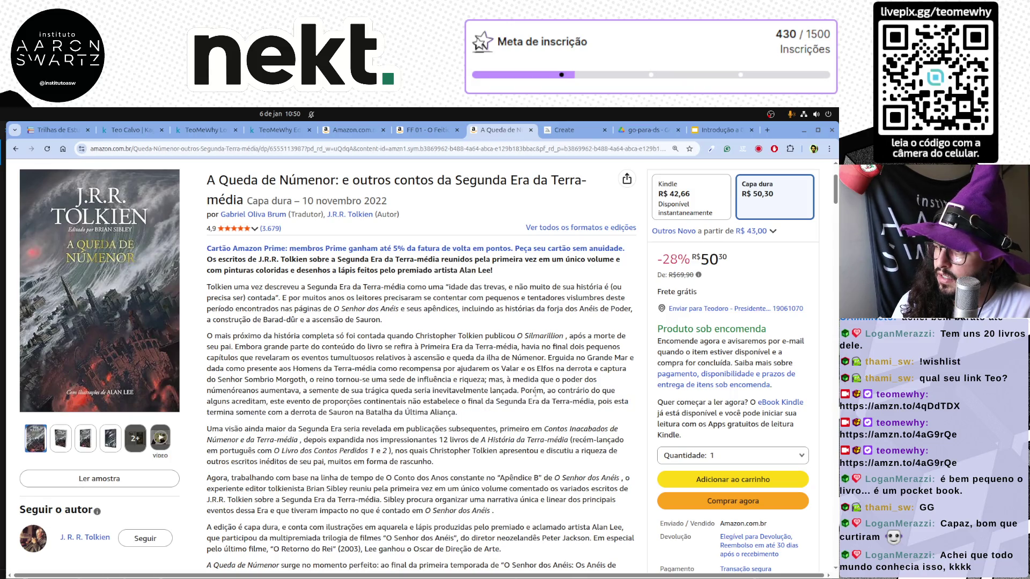
{"action": "left_click_drag", "start_coordinate": [253, 401], "coordinate": [575, 412]}
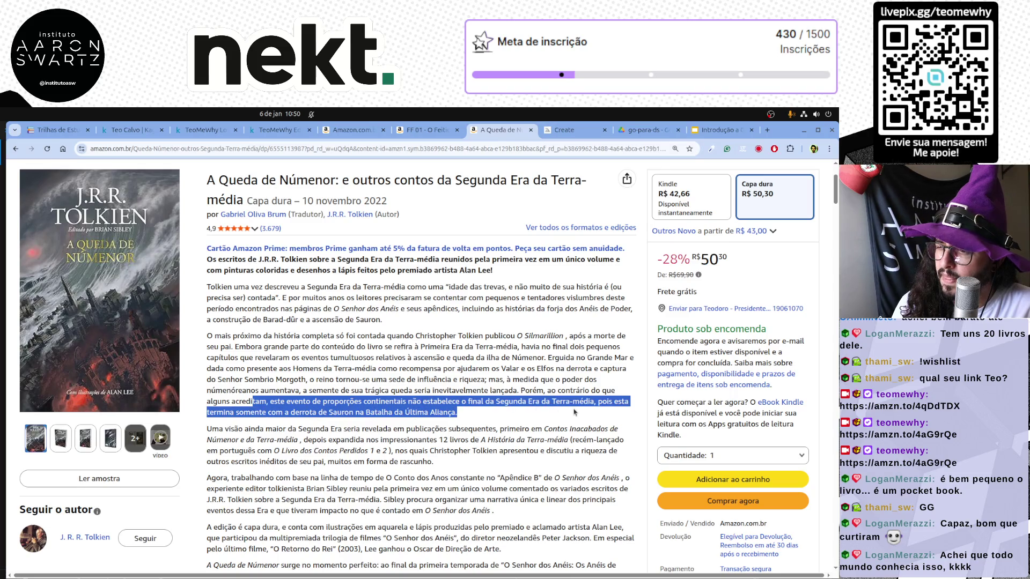
{"action": "left_click", "coordinate": [441, 376]}
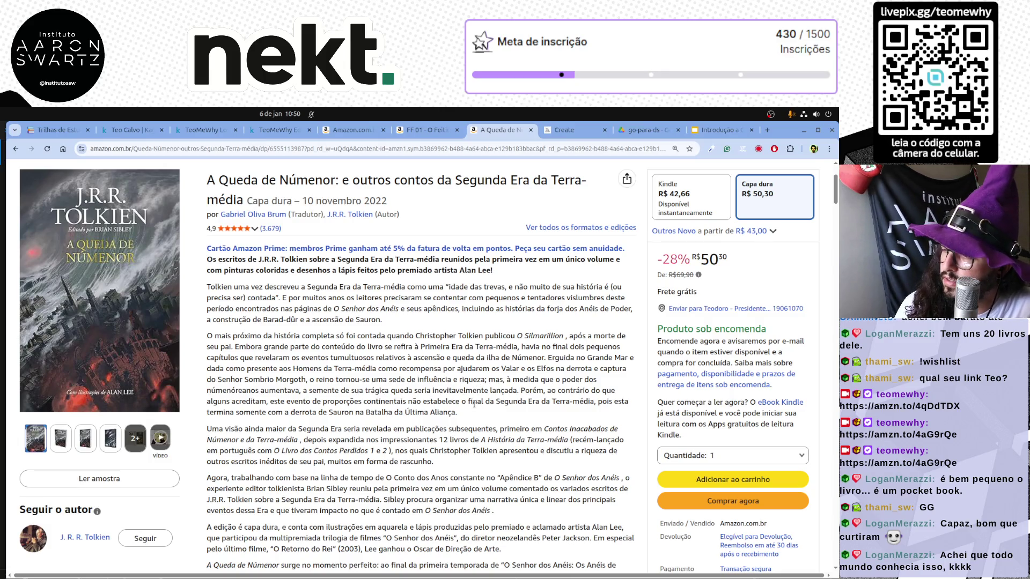
{"action": "left_click_drag", "start_coordinate": [457, 412], "coordinate": [543, 380]}
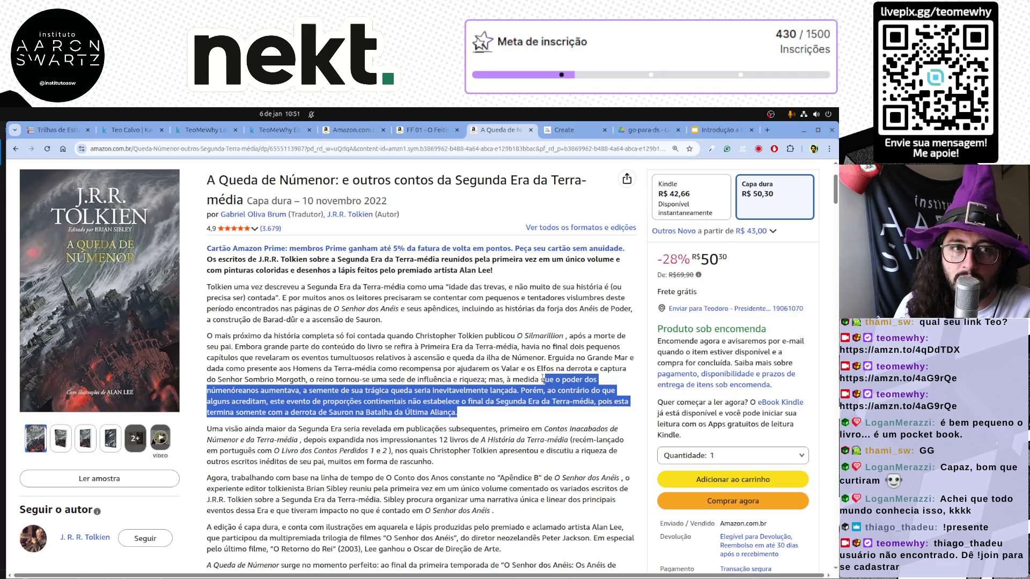
{"action": "scroll", "coordinate": [385, 446], "scroll_direction": "down", "scroll_amount": 1}
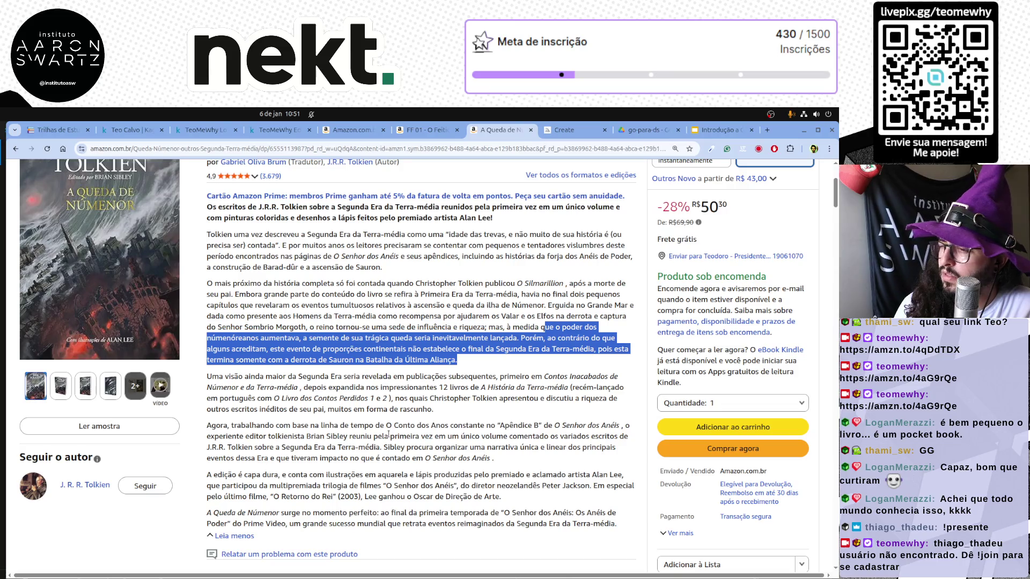
{"action": "scroll", "coordinate": [387, 436], "scroll_direction": "down", "scroll_amount": 4}
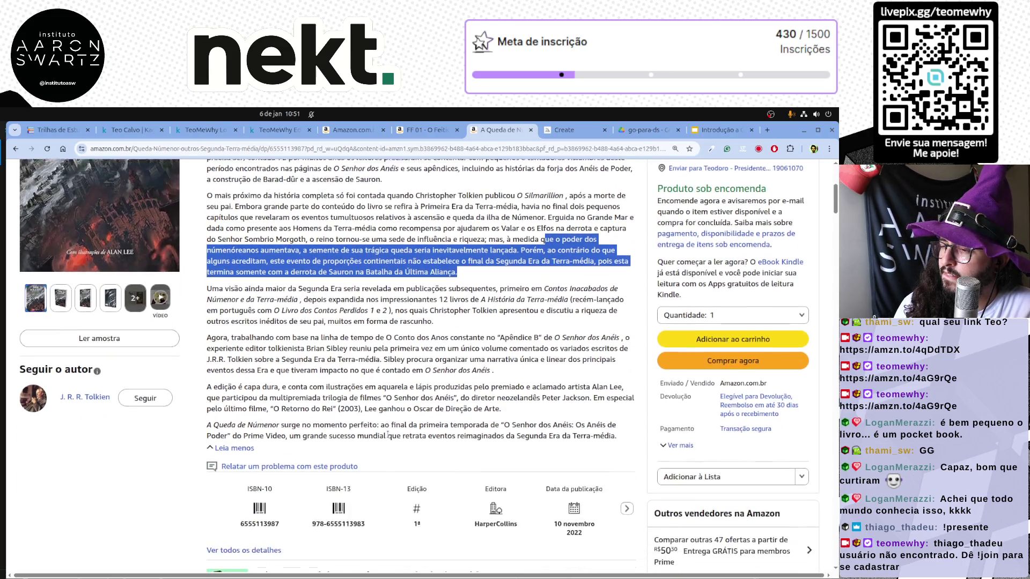
{"action": "scroll", "coordinate": [388, 437], "scroll_direction": "down", "scroll_amount": 3}
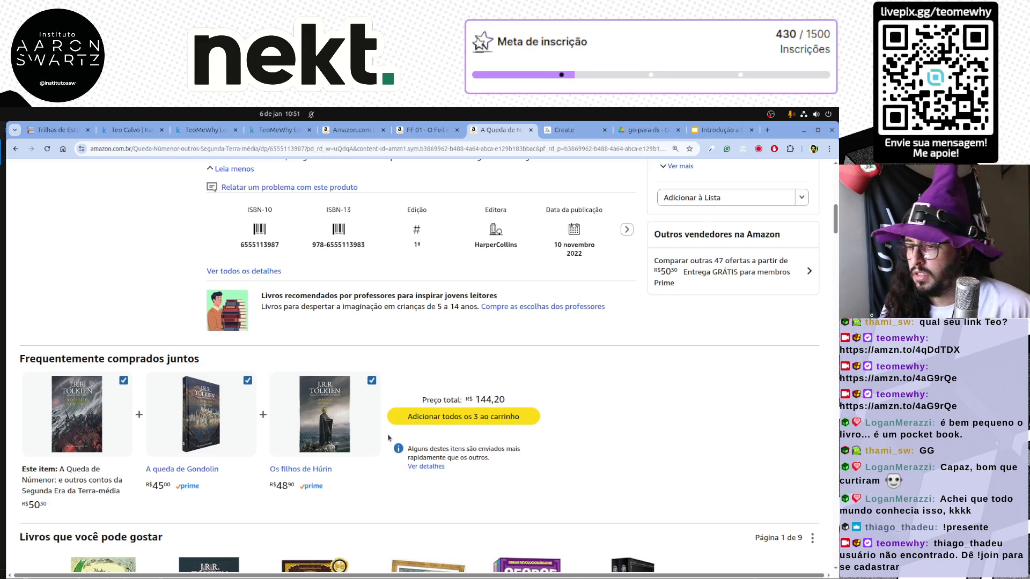
{"action": "scroll", "coordinate": [389, 436], "scroll_direction": "down", "scroll_amount": 3}
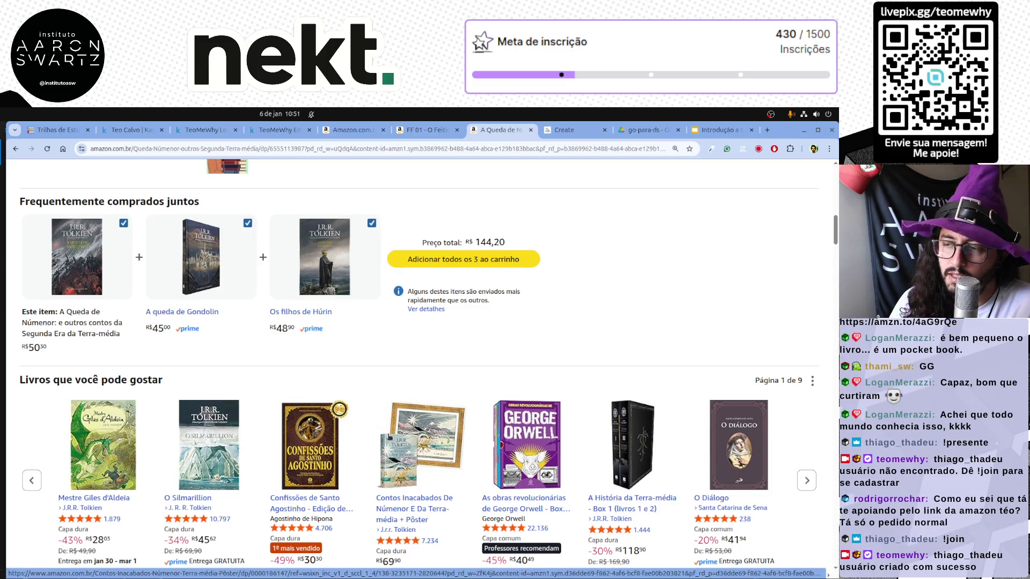
{"action": "scroll", "coordinate": [361, 405], "scroll_direction": "down", "scroll_amount": 3}
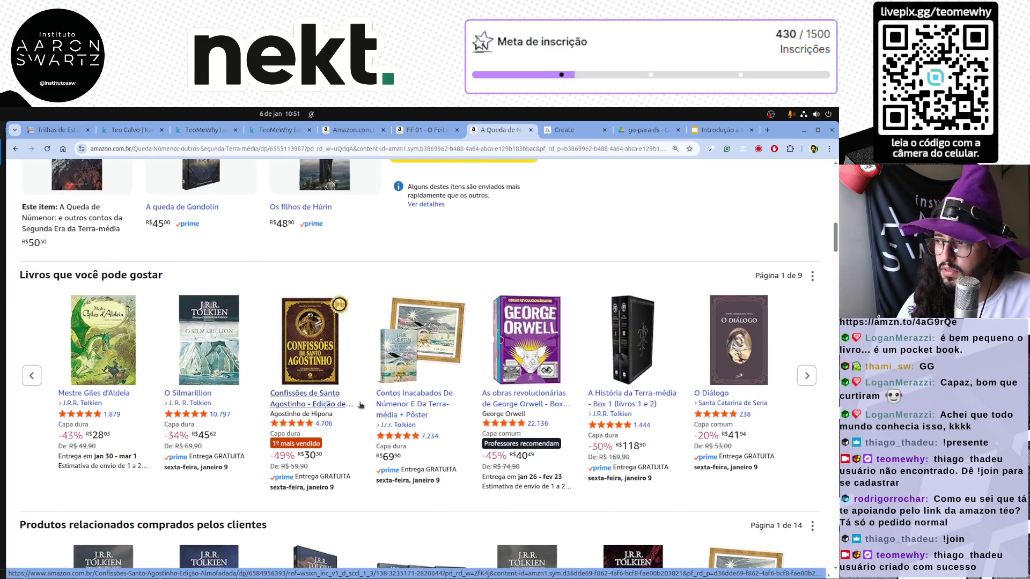
{"action": "scroll", "coordinate": [346, 394], "scroll_direction": "up", "scroll_amount": 10}
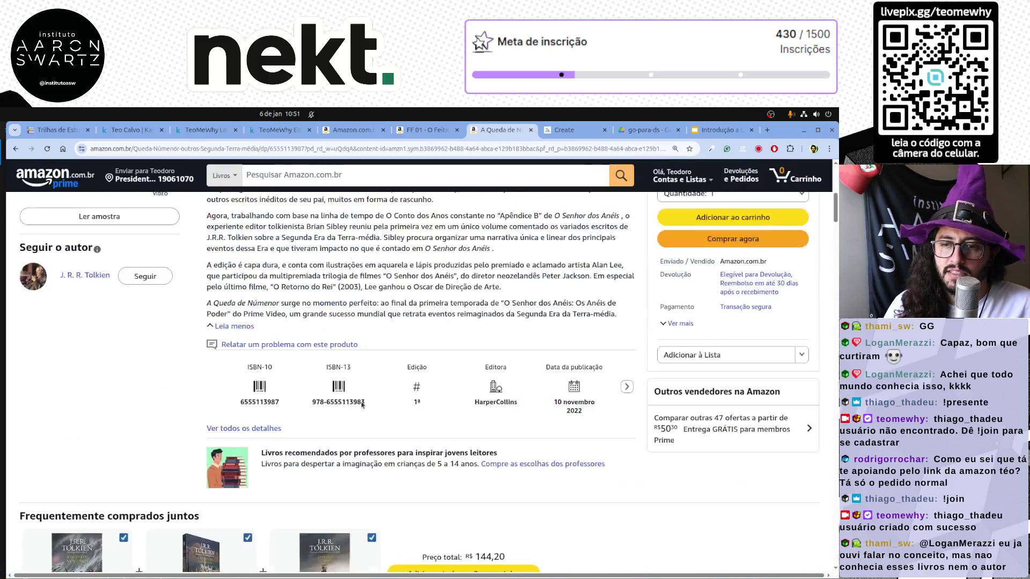
{"action": "scroll", "coordinate": [330, 382], "scroll_direction": "up", "scroll_amount": 5}
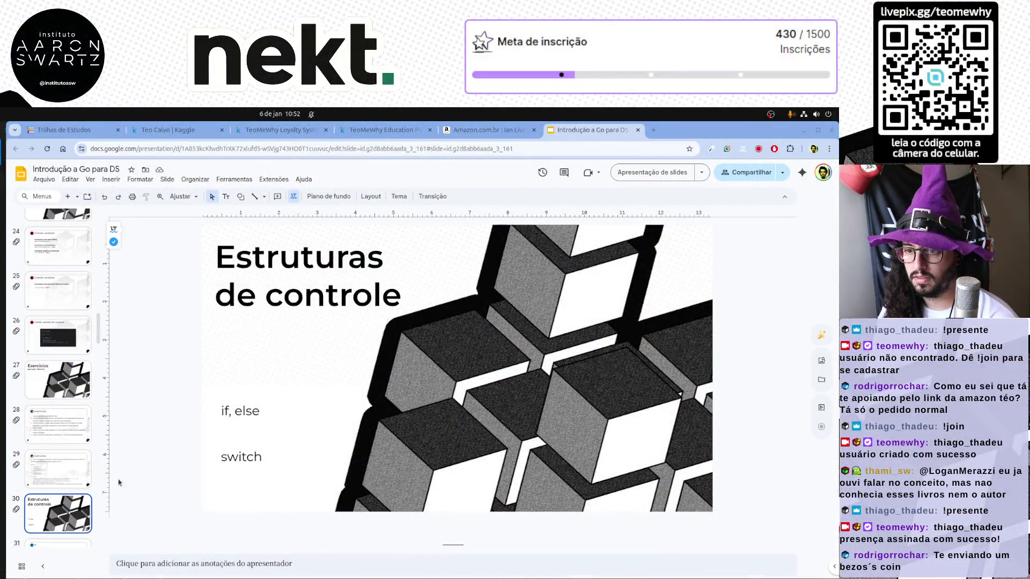
{"action": "scroll", "coordinate": [66, 467], "scroll_direction": "down", "scroll_amount": 3}
Show slide 31 with the IF code example, then load the Carbon site in a new tab.
{"action": "left_click", "coordinate": [66, 467]}
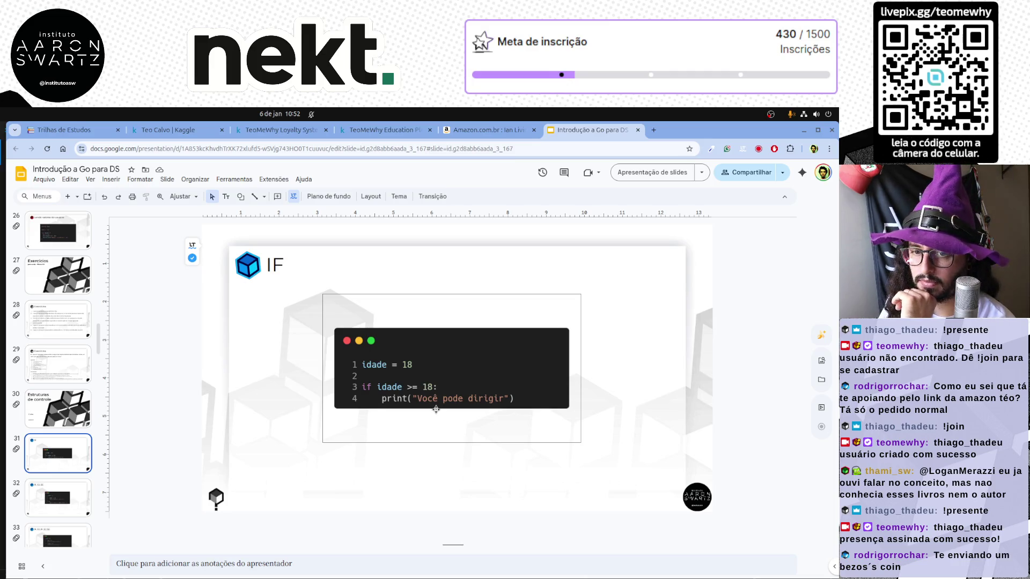
{"action": "left_click", "coordinate": [652, 130]}
{"action": "type", "text": "carbon"}
{"action": "key", "text": "Return"}
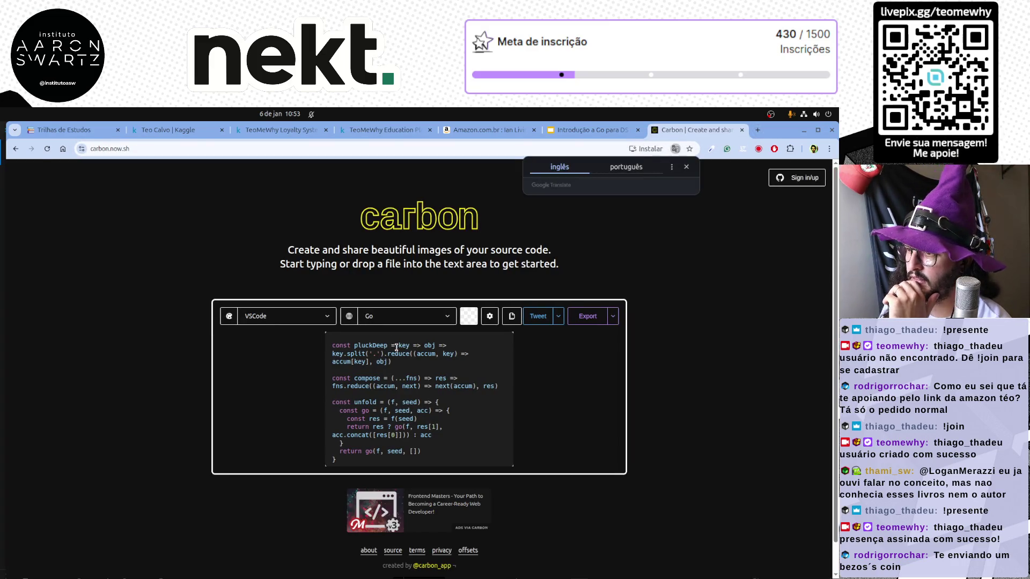
Delete Carbon's sample code leaving only package main, then switch to VS Code.
{"action": "left_click", "coordinate": [468, 417]}
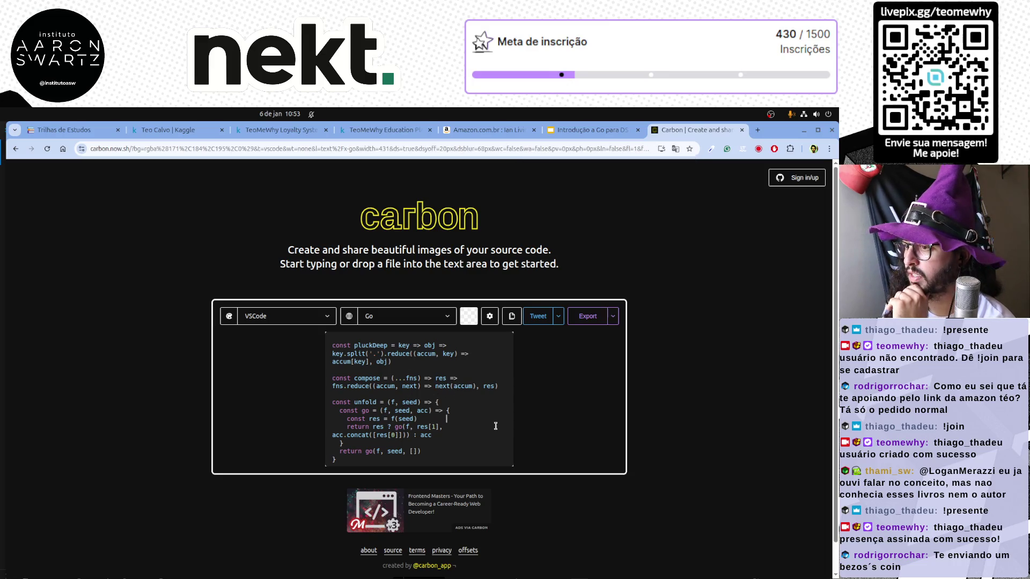
{"action": "key", "text": "ctrl+a"}
{"action": "key", "text": "BackSpace"}
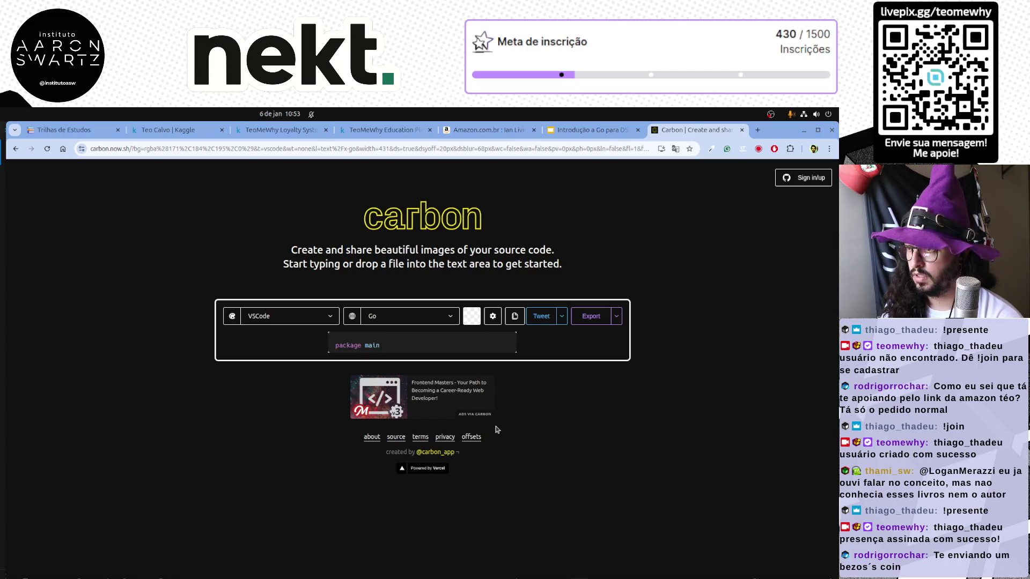
{"action": "left_click", "coordinate": [334, 566]}
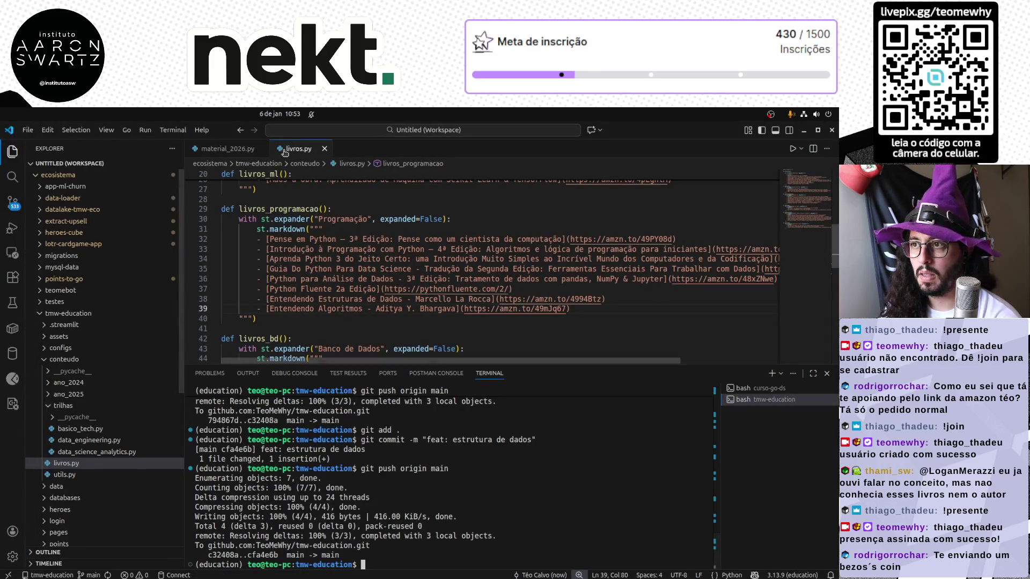
Close the Python tabs and maximize the curso-go-ds window showing main.go.
{"action": "key", "text": "ctrl+w"}
{"action": "key", "text": "ctrl+w"}
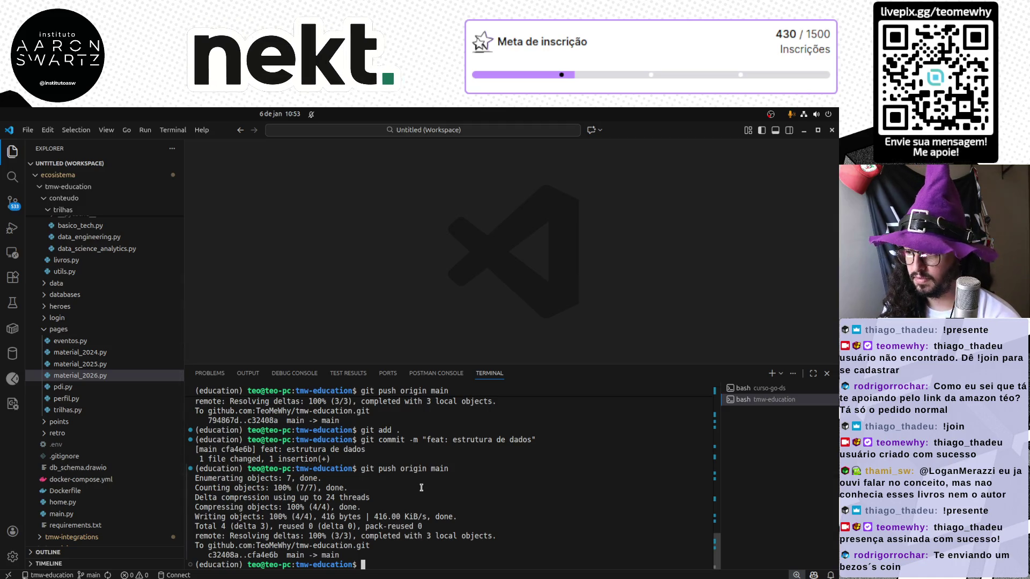
{"action": "key", "text": "ctrl+alt+t"}
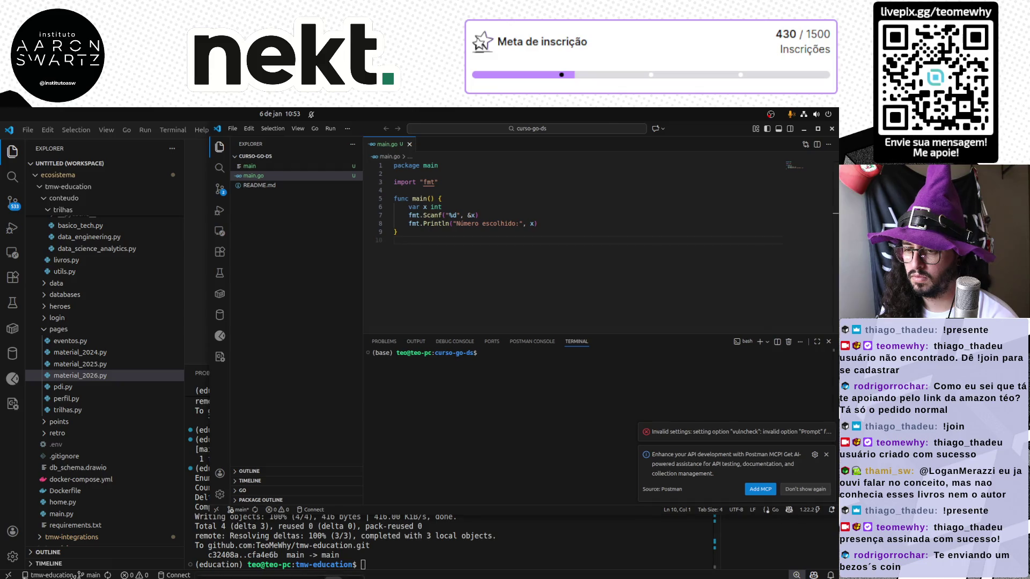
{"action": "key", "text": "super+Up"}
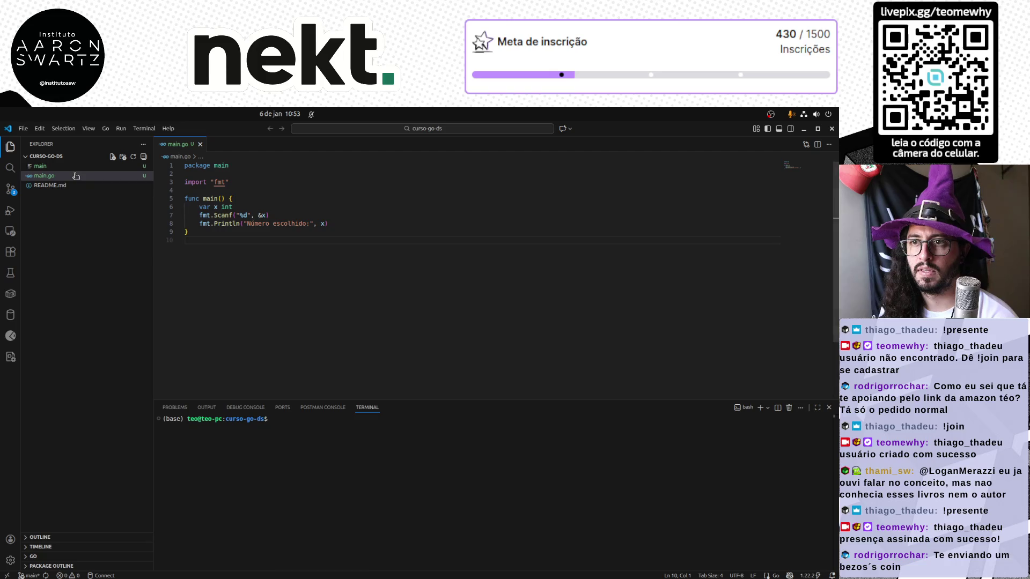
Create if.go in curso-go-ds with package main and start its func main().
{"action": "right_click", "coordinate": [66, 222]}
{"action": "left_click", "coordinate": [97, 241]}
{"action": "type", "text": "if.go"}
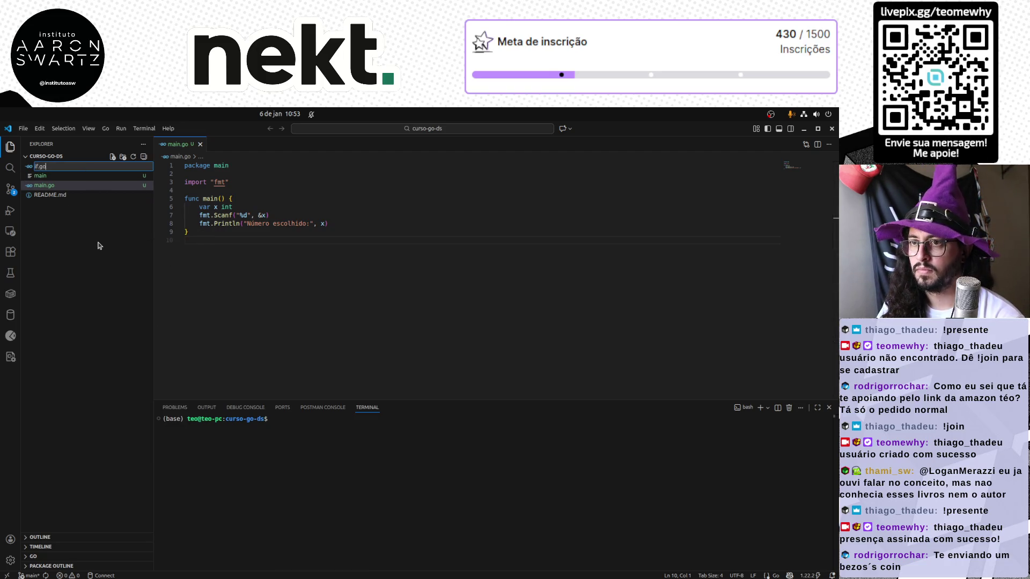
{"action": "key", "text": "Return"}
{"action": "key", "text": "Return"}
{"action": "key", "text": "Up"}
{"action": "key", "text": "Up"}
{"action": "key", "text": "End"}
{"action": "key", "text": "ctrl+BackSpace"}
{"action": "type", "text": "main"}
{"action": "key", "text": "Escape"}
{"action": "key", "text": "Down"}
{"action": "key", "text": "Down"}
{"action": "type", "text": "func ma"}
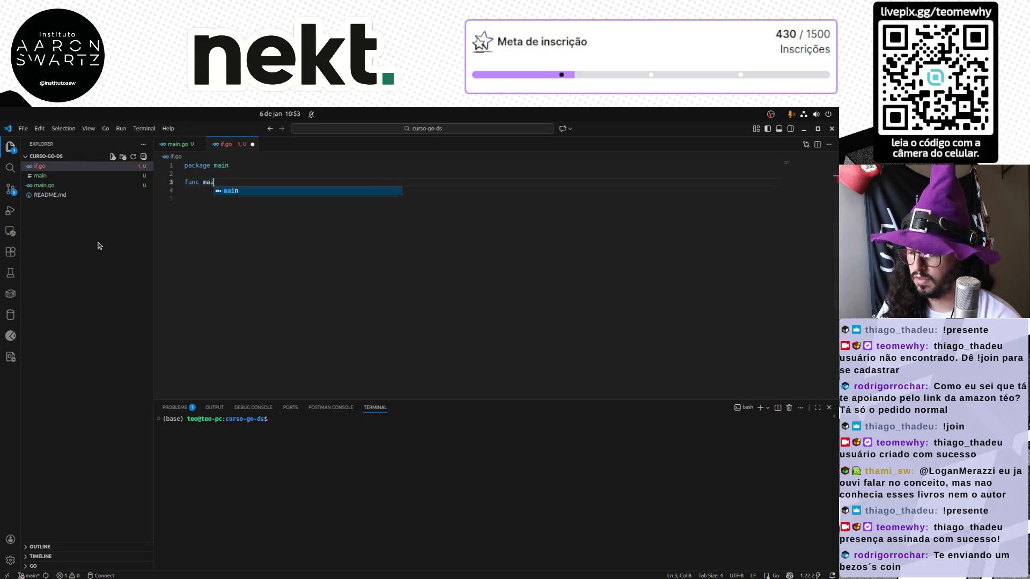
{"action": "type", "text": "in(){"}
Write idade := 18 and an if idade > 18 block with fmt.Println of the adult message.
{"action": "key", "text": "Return"}
{"action": "type", "text": "idade"}
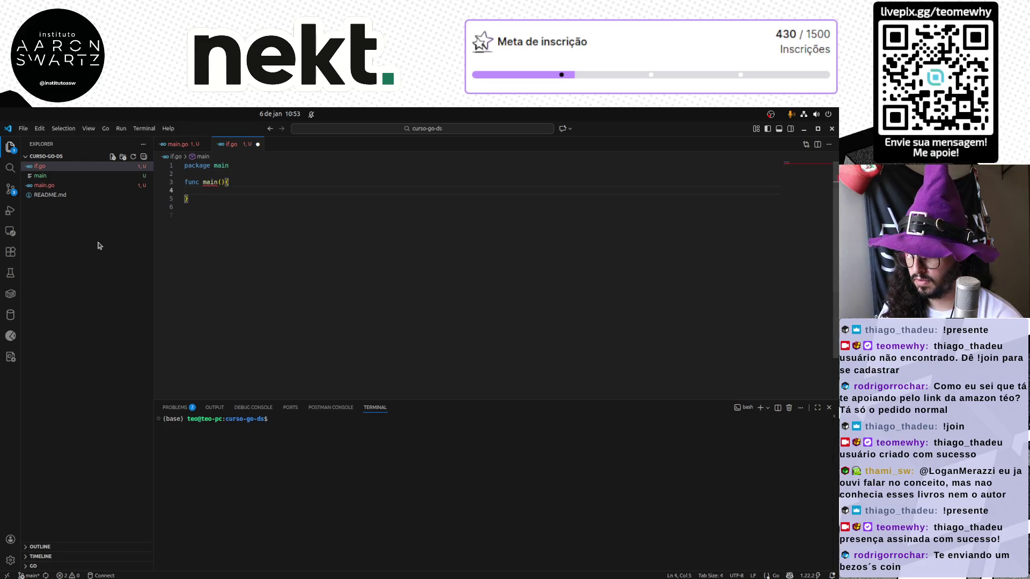
{"action": "type", "text": " :="}
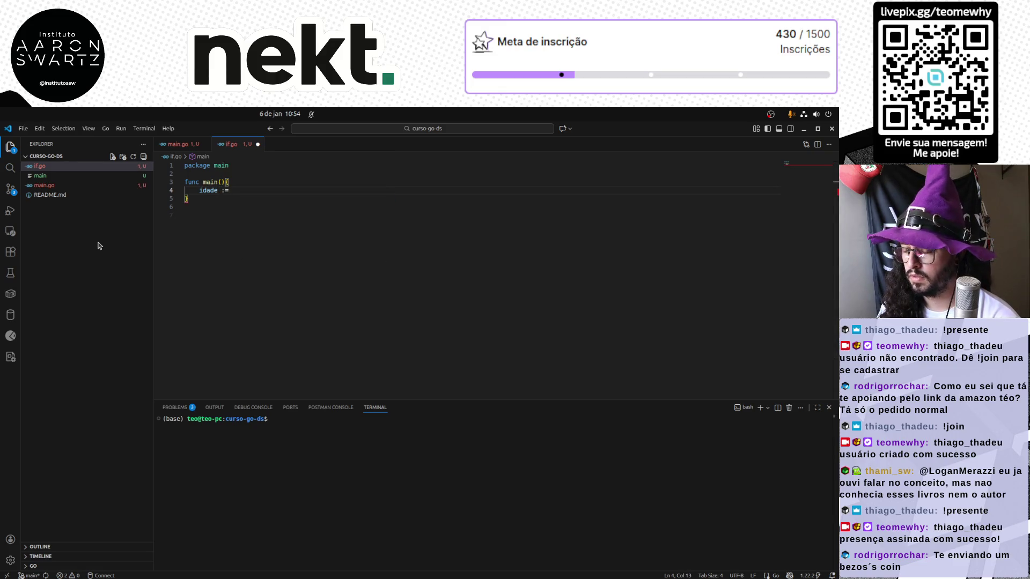
{"action": "type", "text": " 18"}
{"action": "key", "text": "Return"}
{"action": "key", "text": "Return"}
{"action": "type", "text": "if idade"}
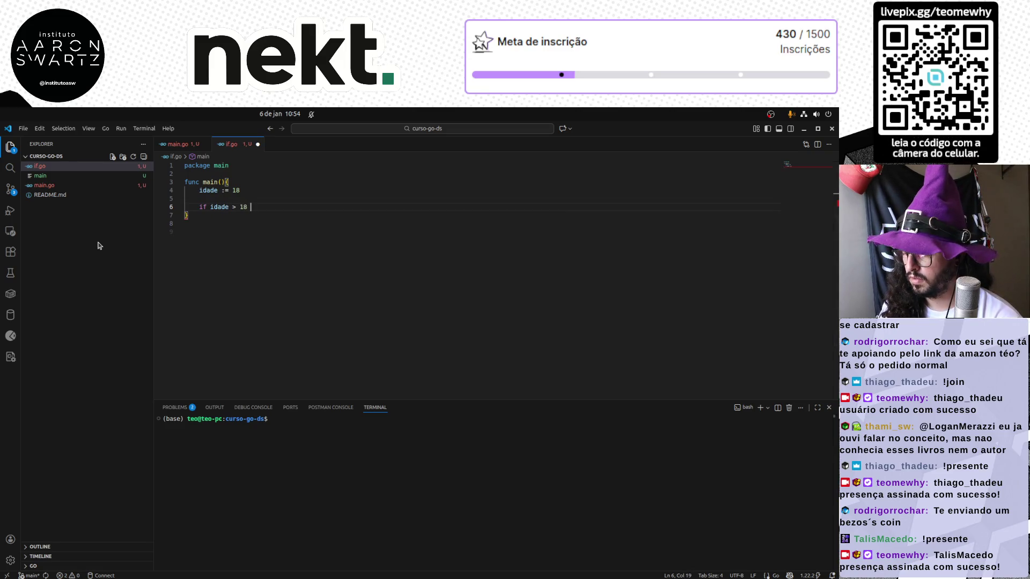
{"action": "key", "text": "Return"}
{"action": "type", "text": "f.t"}
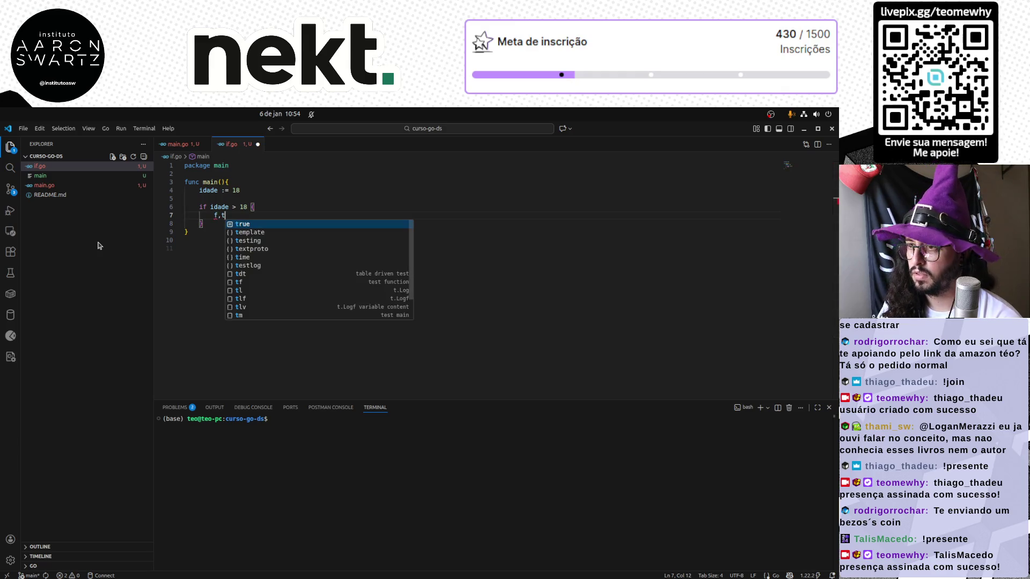
{"action": "key", "text": "BackSpace"}
{"action": "key", "text": "BackSpace"}
{"action": "type", "text": "mt."}
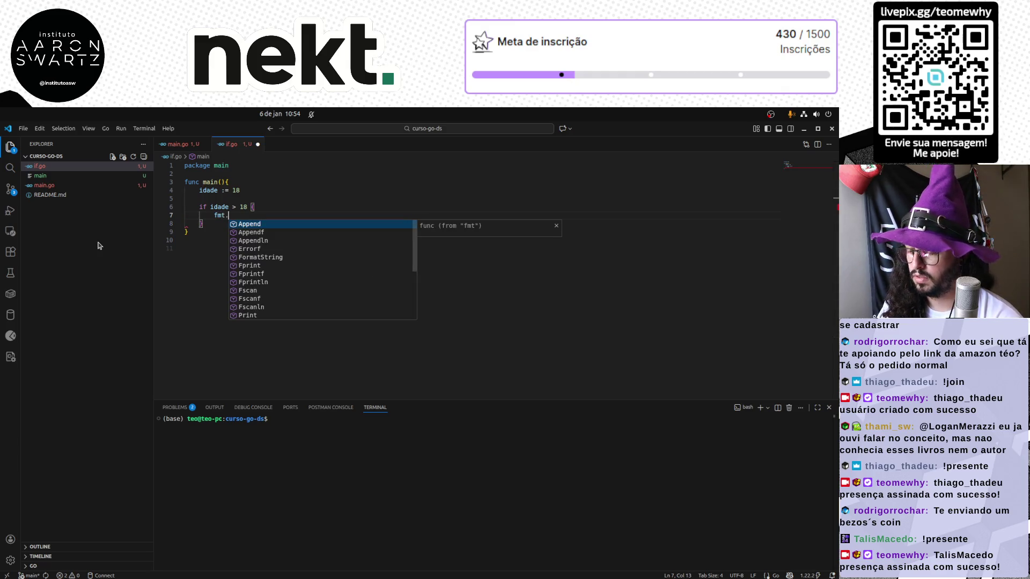
{"action": "type", "text": "Println"}
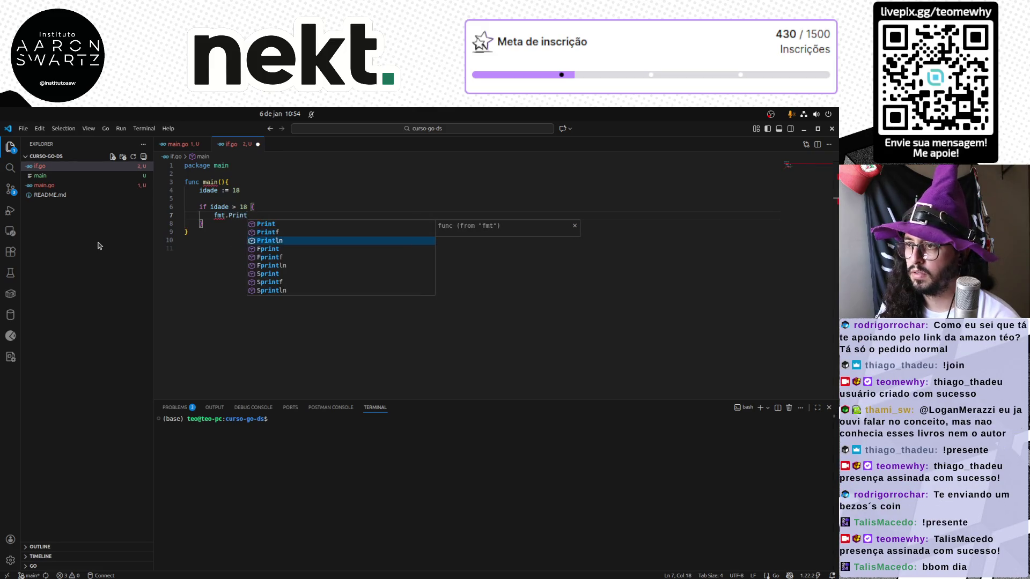
{"action": "key", "text": "Return"}
{"action": "type", "text": "\"Você é"}
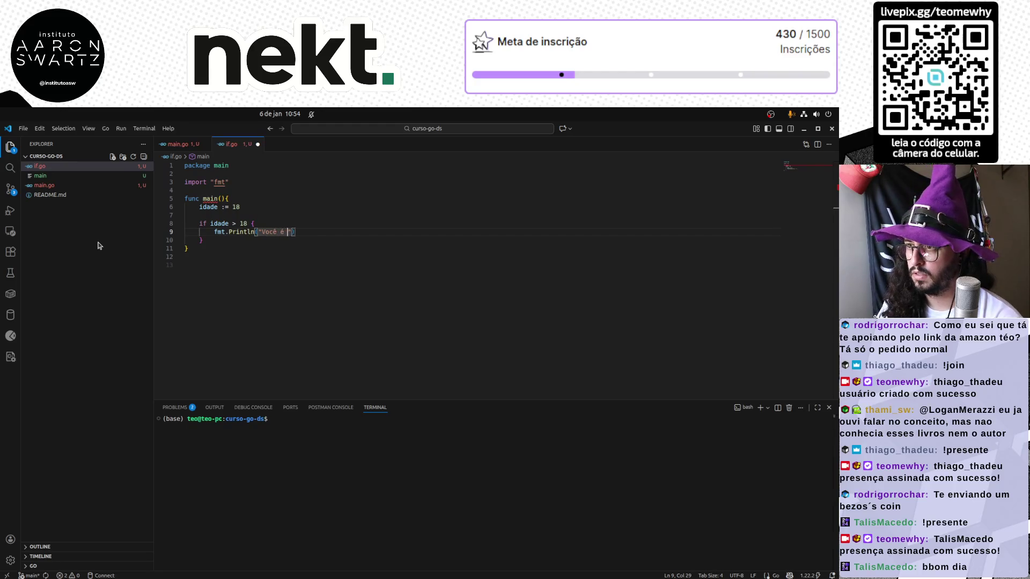
{"action": "type", "text": " dad"}
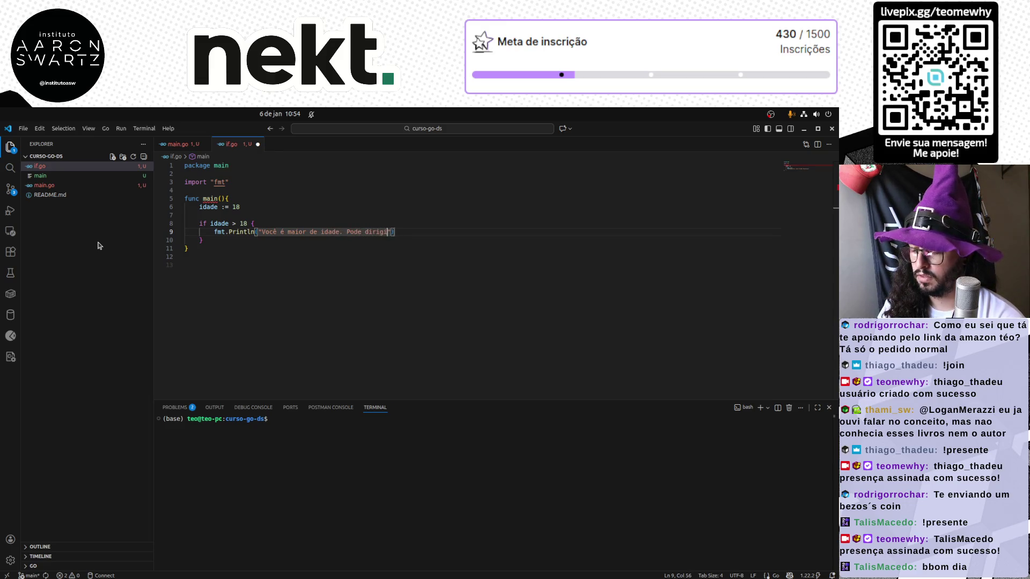
{"action": "type", "text": "beber"}
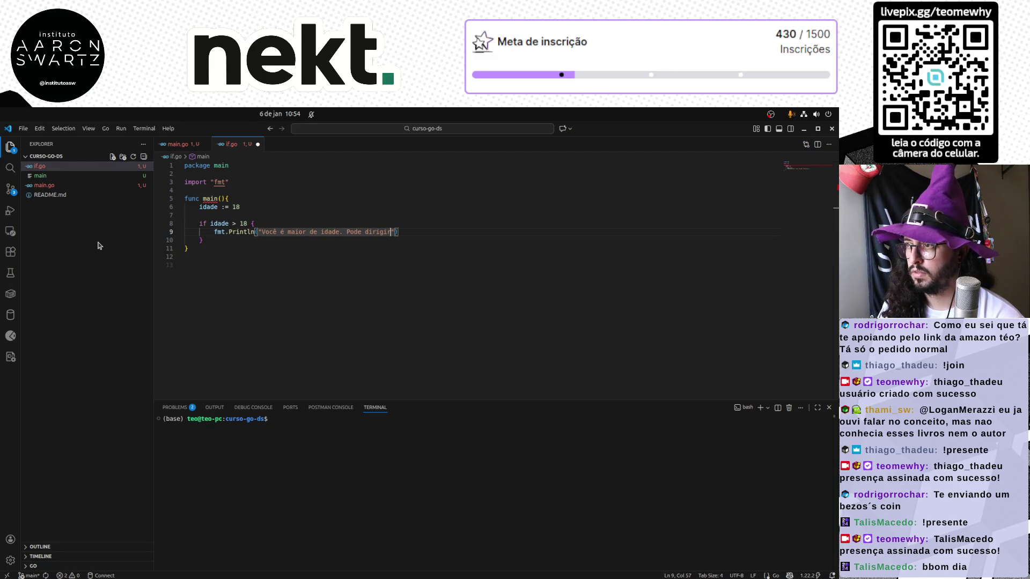
{"action": "key", "text": "BackSpace"}
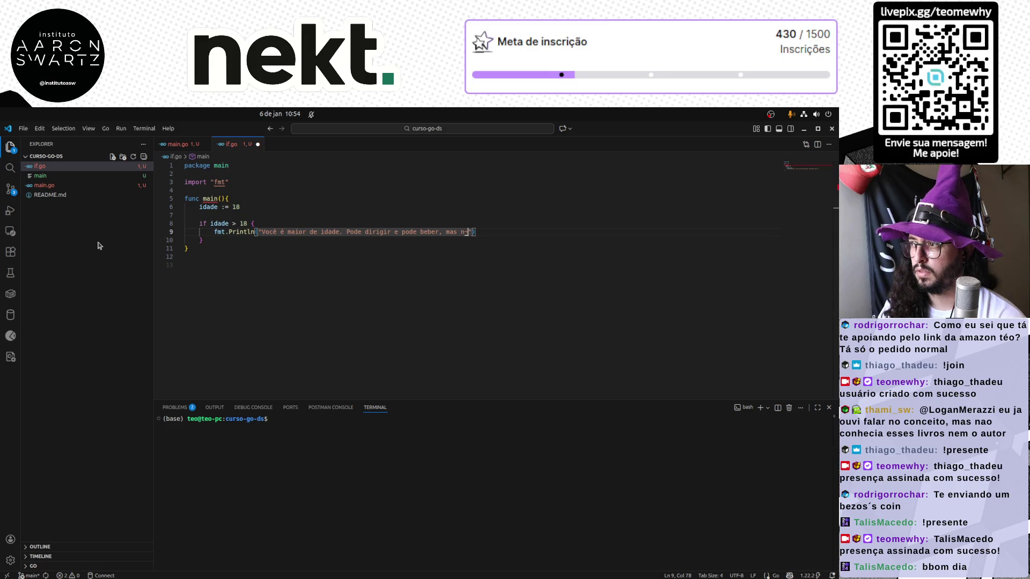
{"action": "type", "text": "au m"}
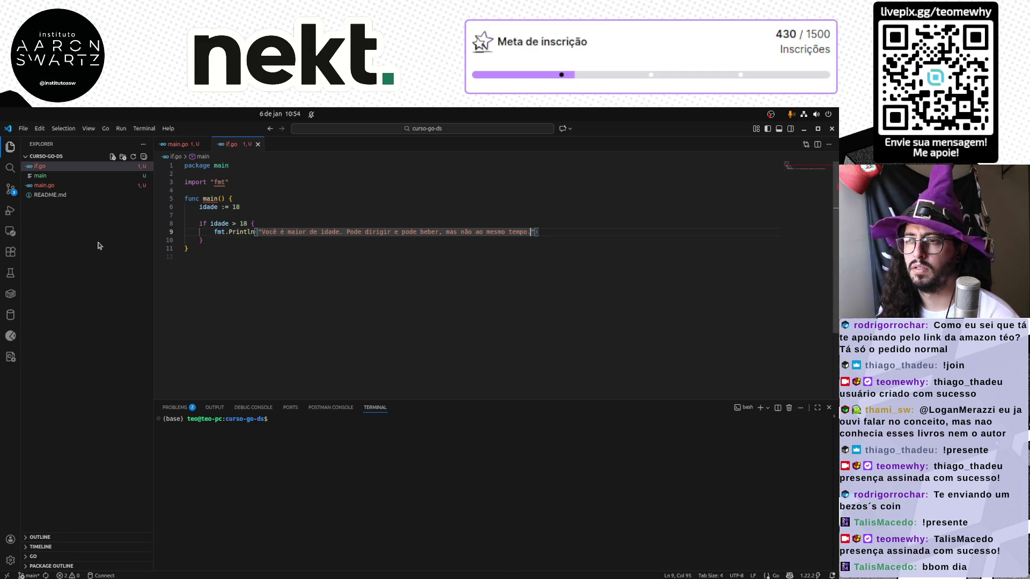
Save and format if.go, then focus the terminal to run it.
{"action": "key", "text": "Down"}
{"action": "key", "text": "Down"}
{"action": "key", "text": "End"}
{"action": "key", "text": "ctrl+s"}
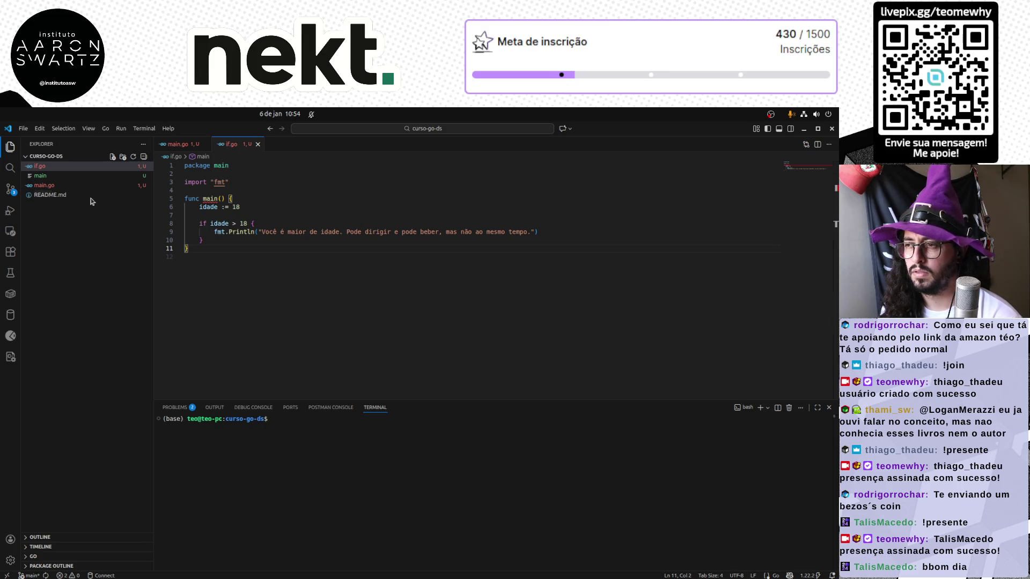
{"action": "mouse_move", "coordinate": [209, 199]}
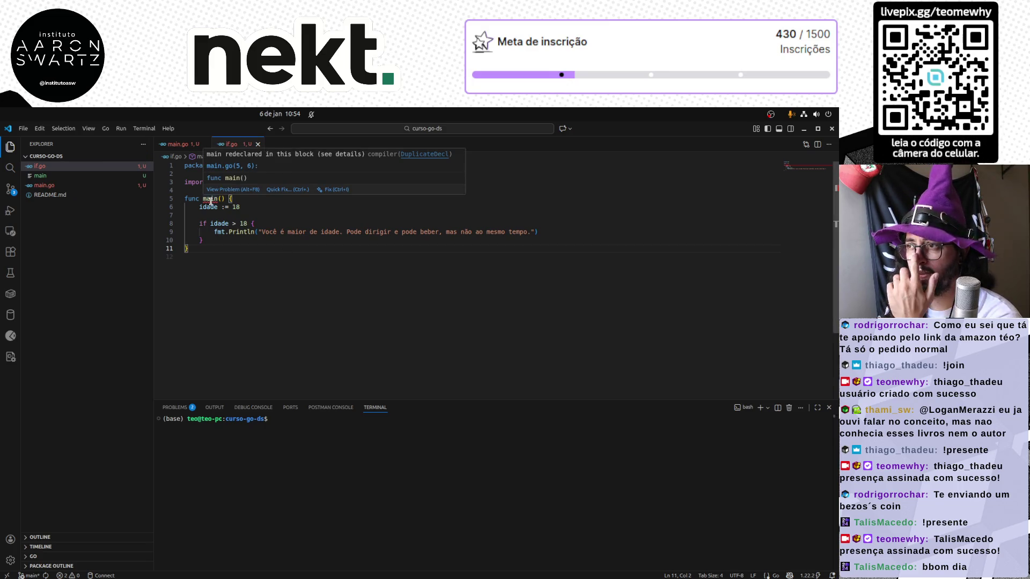
{"action": "left_click", "coordinate": [357, 452]}
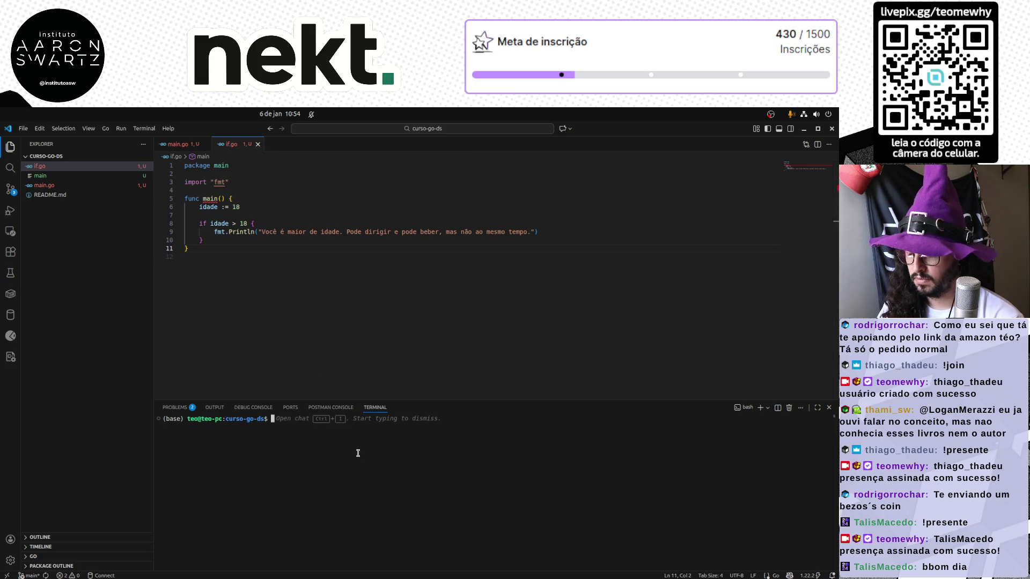
{"action": "type", "text": "go mai"}
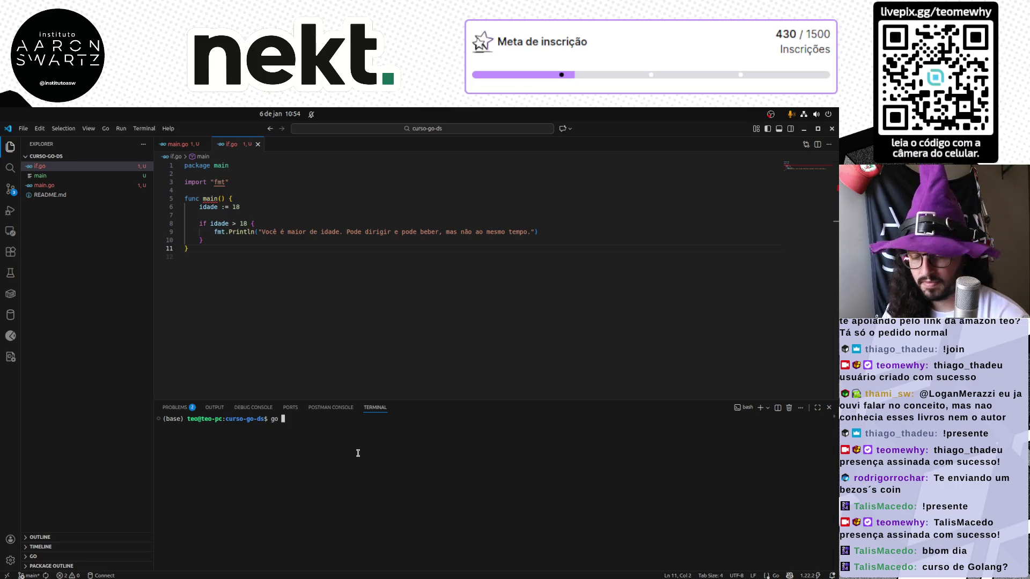
{"action": "type", "text": "run main"}
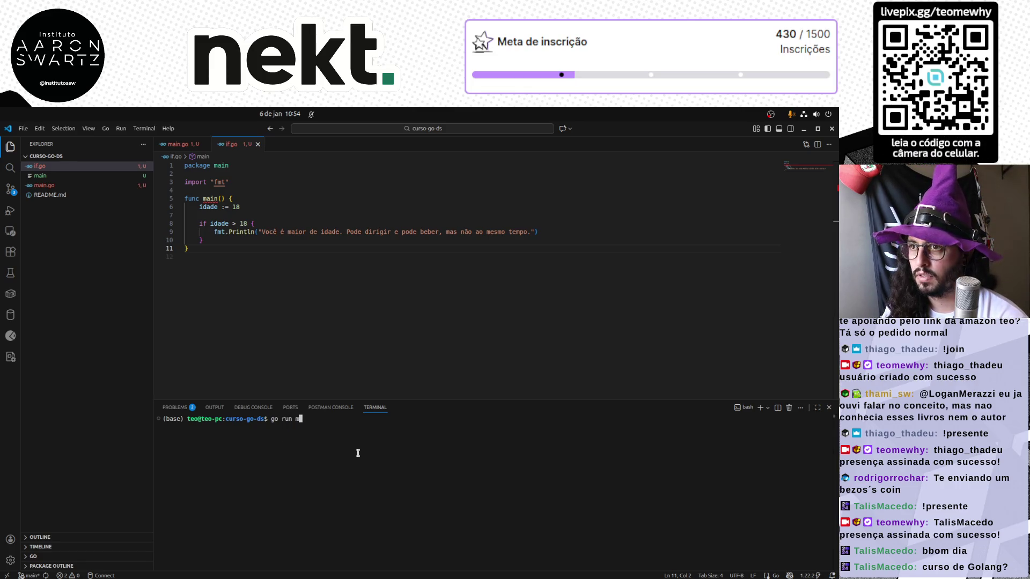
Run go run if.go, change the check to idade >= 18, save and rerun to print the message.
{"action": "key", "text": "BackSpace"}
{"action": "type", "text": "if.go"}
{"action": "key", "text": "Return"}
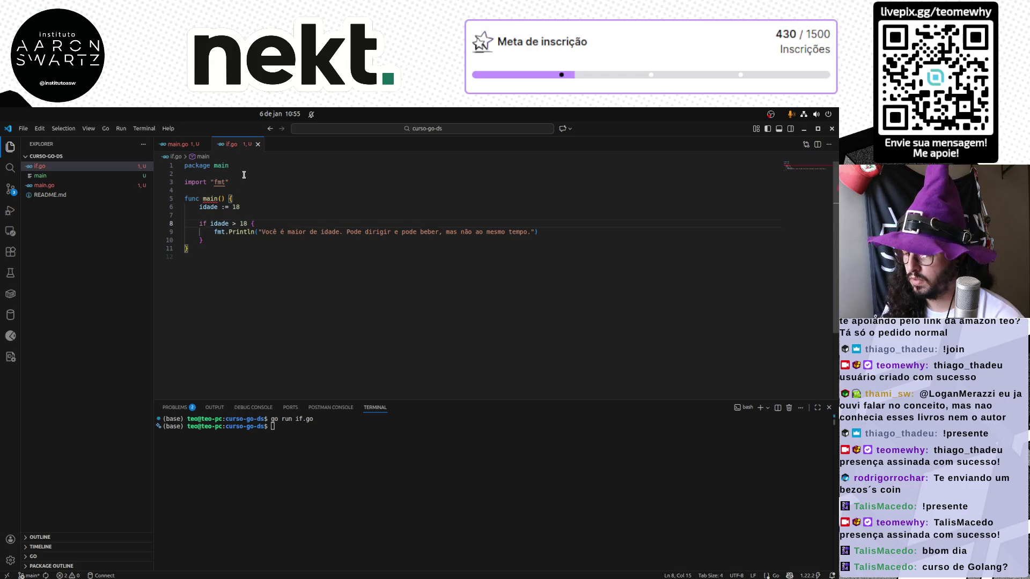
{"action": "type", "text": "="}
{"action": "key", "text": "ctrl+s"}
{"action": "left_click", "coordinate": [356, 448]}
{"action": "key", "text": "Up"}
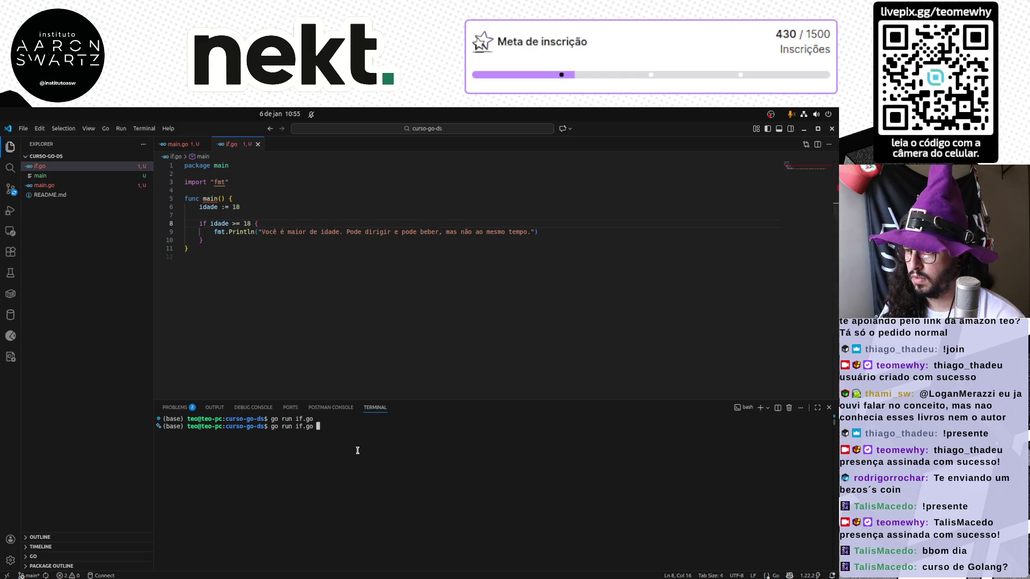
{"action": "key", "text": "Return"}
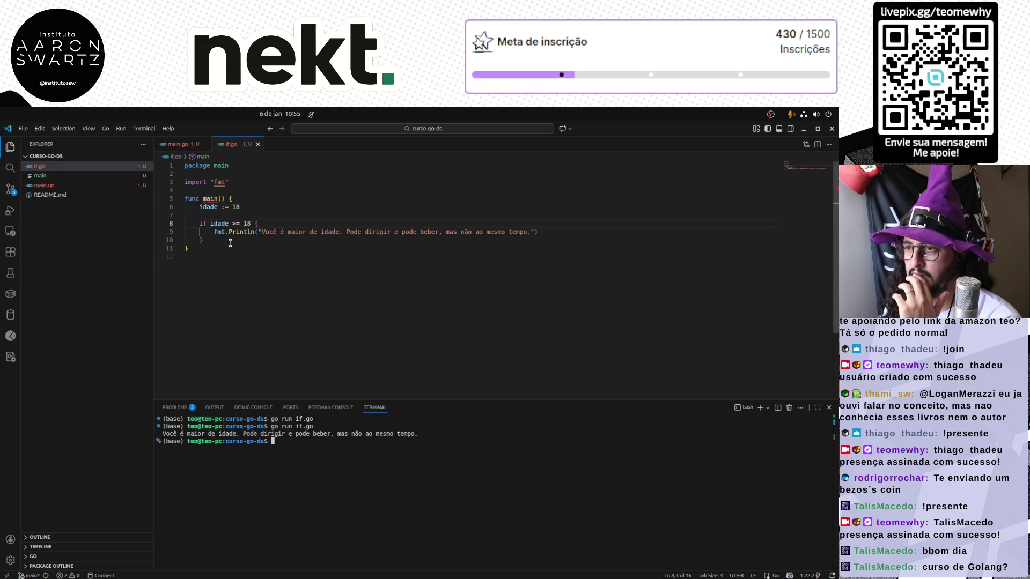
{"action": "left_click_drag", "start_coordinate": [208, 254], "coordinate": [199, 240]}
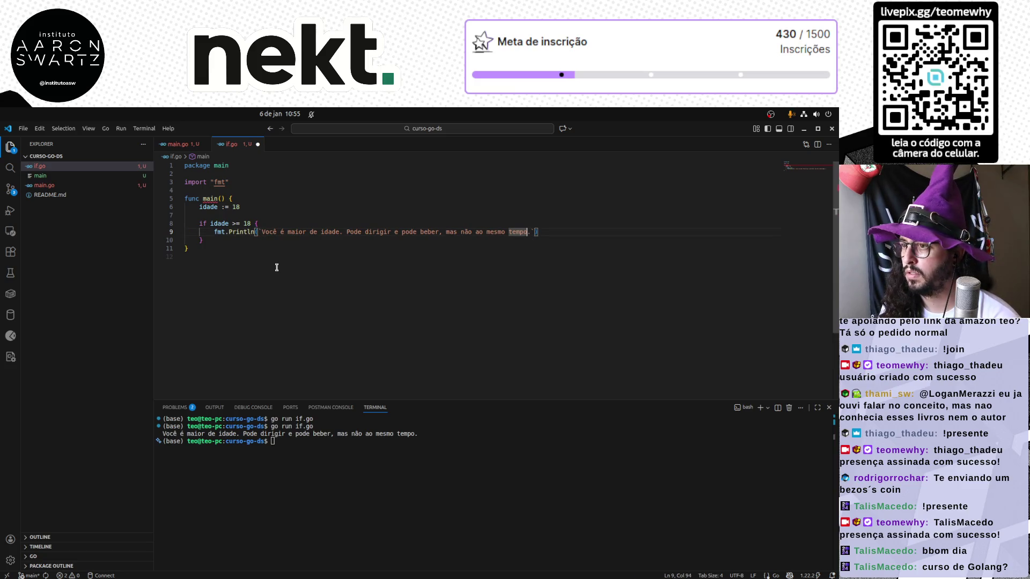
Split the backtick message into three lines ending "Mas se beber, não dirija.".
{"action": "key", "text": "Return"}
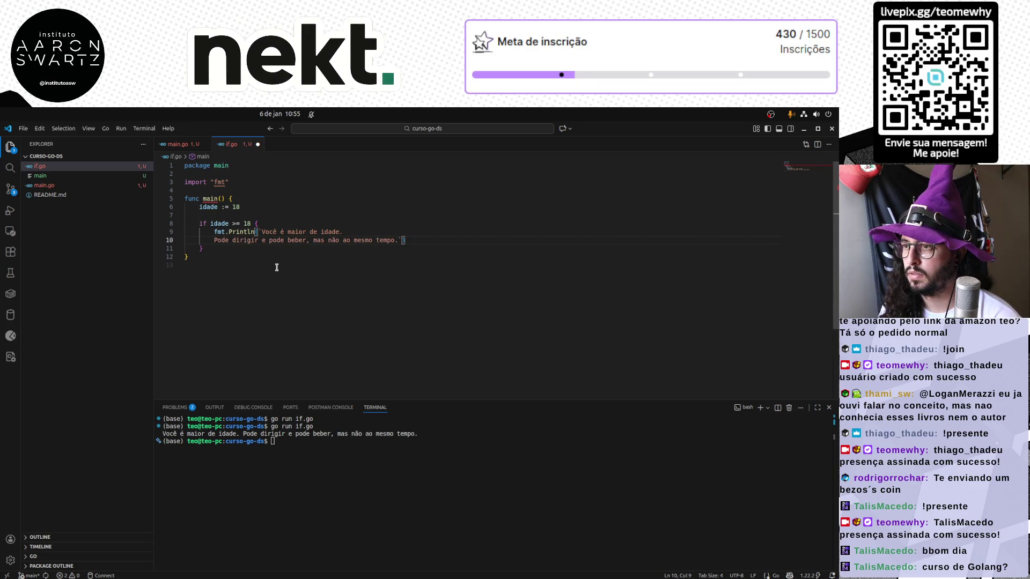
{"action": "key", "text": "End"}
{"action": "key", "text": "ctrl+Left"}
{"action": "key", "text": "ctrl+Left"}
{"action": "key", "text": "ctrl+Left"}
{"action": "key", "text": "ctrl+Left"}
{"action": "key", "text": "ctrl+Left"}
{"action": "key", "text": "ctrl+Left"}
{"action": "key", "text": "BackSpace"}
{"action": "key", "text": "Return"}
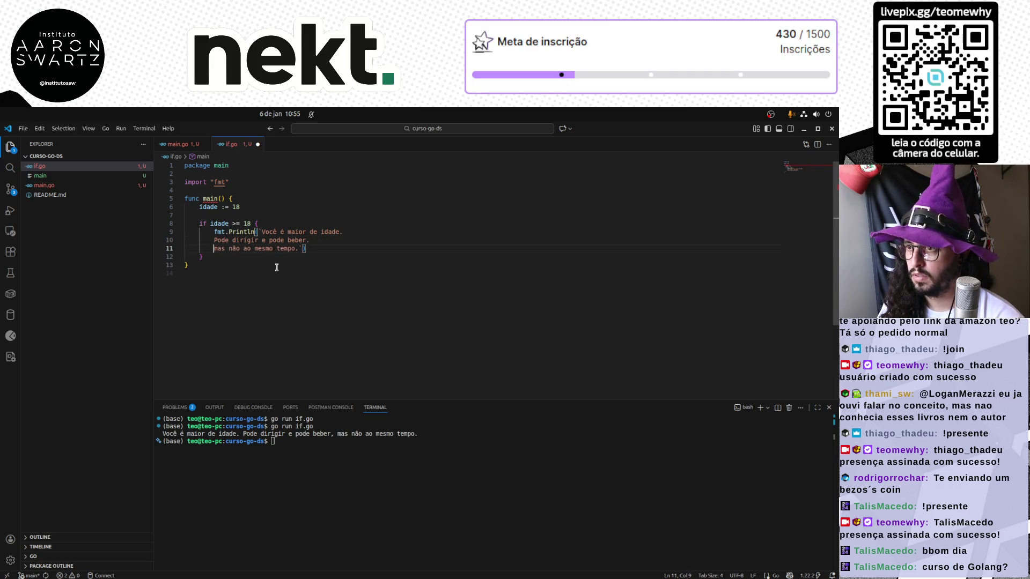
{"action": "key", "text": "shift+Right"}
{"action": "type", "text": "M"}
{"action": "key", "text": "Right"}
{"action": "key", "text": "Right"}
{"action": "key", "text": "Right"}
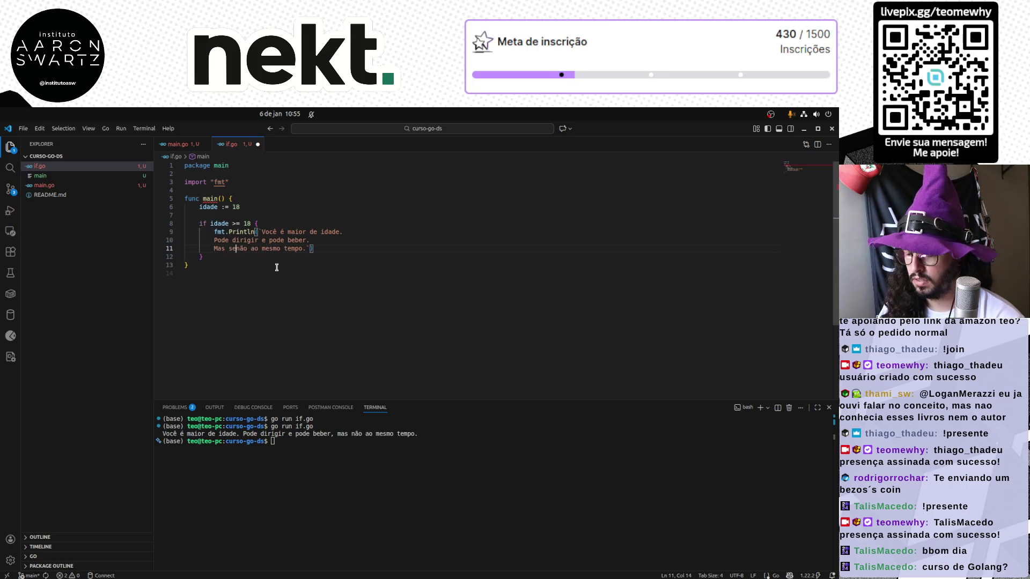
{"action": "type", "text": "se beber,"}
{"action": "key", "text": "Right"}
{"action": "key", "text": "Right"}
{"action": "key", "text": "Right"}
{"action": "key", "text": "ctrl+shift+Right"}
{"action": "key", "text": "ctrl+shift+Right"}
{"action": "key", "text": "ctrl+shift+Right"}
{"action": "type", "text": "dirija"}
Save and rerun if.go to print three lines, then move the first sentence off the Println line.
{"action": "key", "text": "ctrl+s"}
{"action": "left_click", "coordinate": [321, 464]}
{"action": "key", "text": "Up"}
{"action": "key", "text": "Return"}
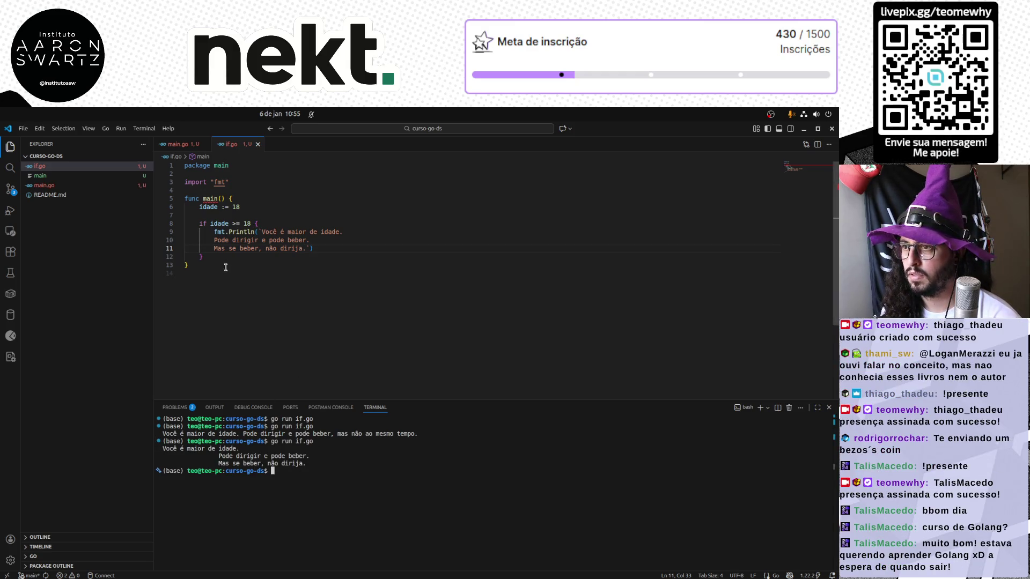
{"action": "left_click", "coordinate": [260, 231]}
{"action": "key", "text": "Return"}
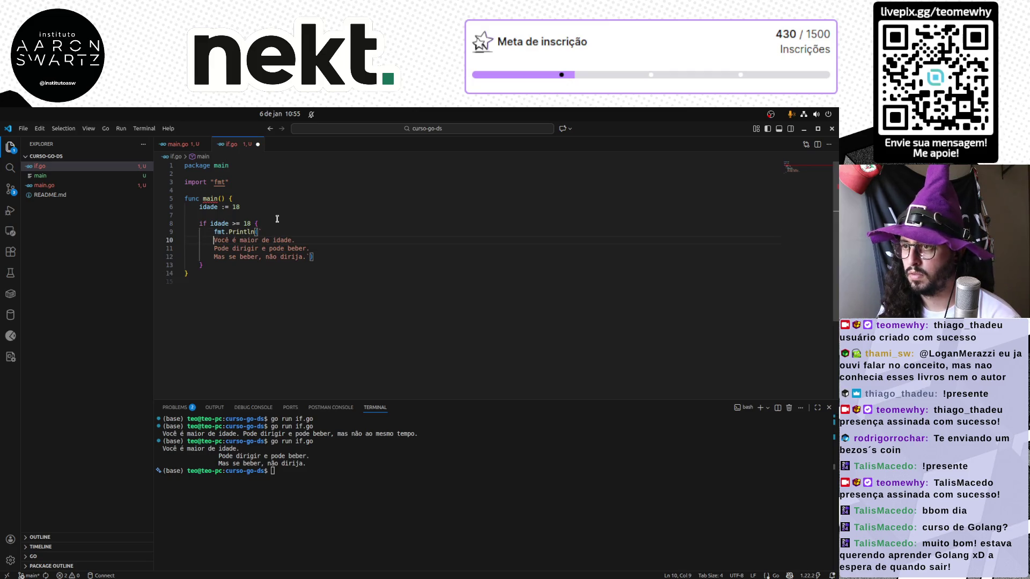
Unindent the message lines, rejoin the first sentence onto Println and start a second Println line.
{"action": "key", "text": "shift+Down"}
{"action": "key", "text": "shift+Down"}
{"action": "key", "text": "shift+End"}
{"action": "key", "text": "shift+Tab"}
{"action": "key", "text": "shift+Tab"}
{"action": "key", "text": "Escape"}
{"action": "key", "text": "Left"}
{"action": "key", "text": "Left"}
{"action": "key", "text": "Return"}
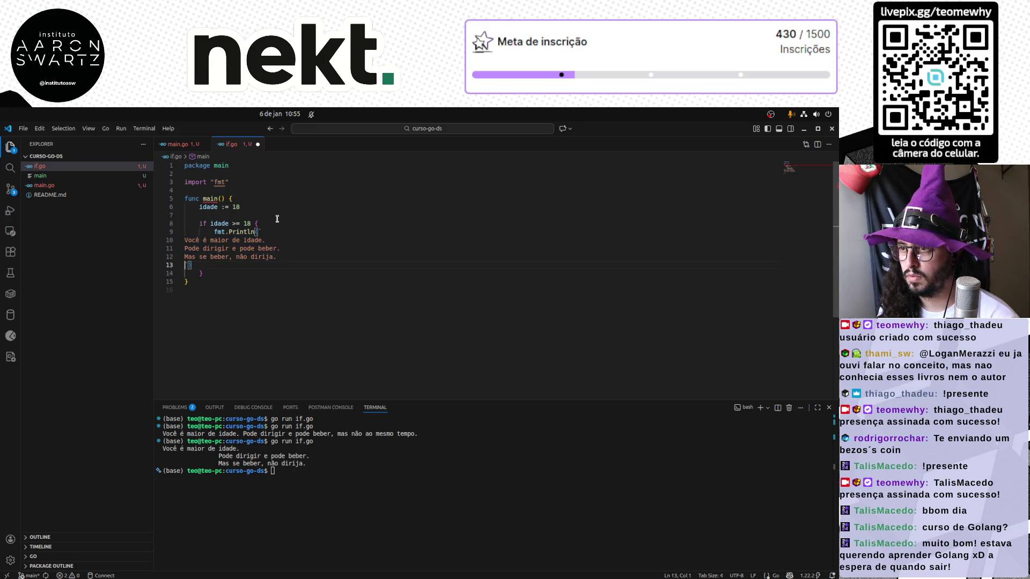
{"action": "key", "text": "Up"}
{"action": "key", "text": "Up"}
{"action": "key", "text": "Up"}
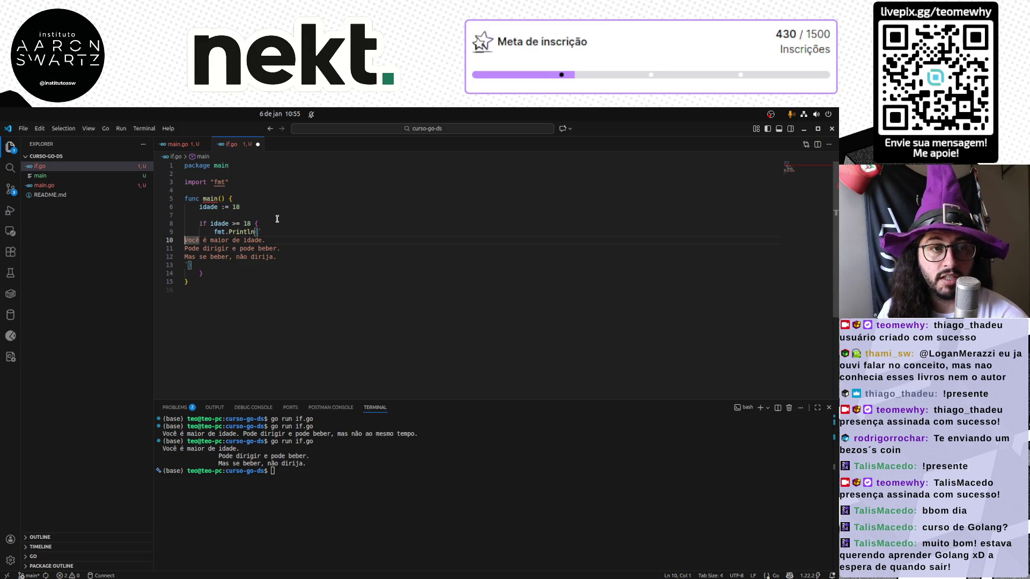
{"action": "key", "text": "Left"}
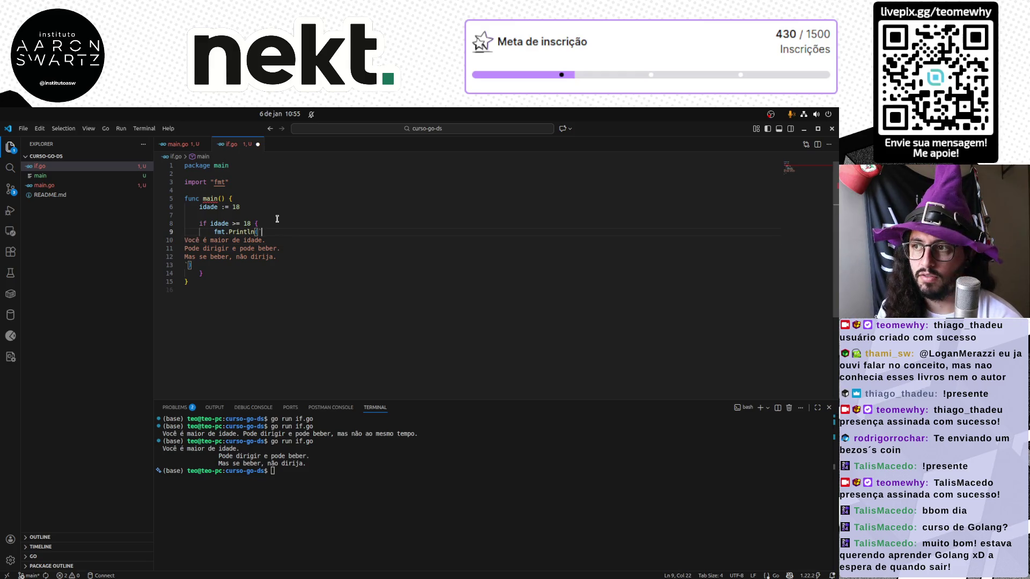
{"action": "key", "text": "Delete"}
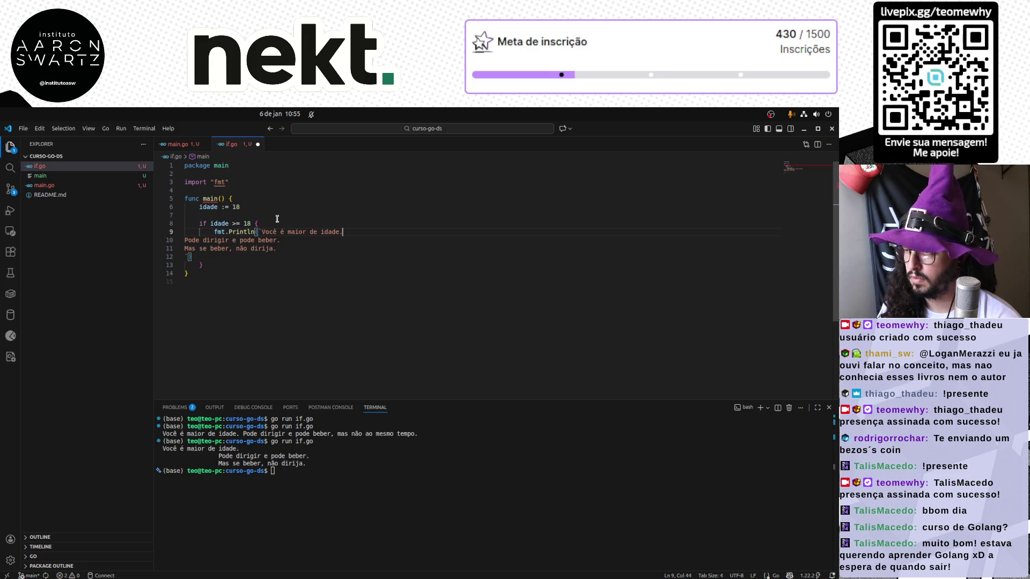
{"action": "key", "text": "ctrl+Left"}
{"action": "key", "text": "ctrl+Left"}
{"action": "key", "text": "ctrl+Left"}
{"action": "key", "text": "ctrl+Left"}
{"action": "key", "text": "ctrl+Left"}
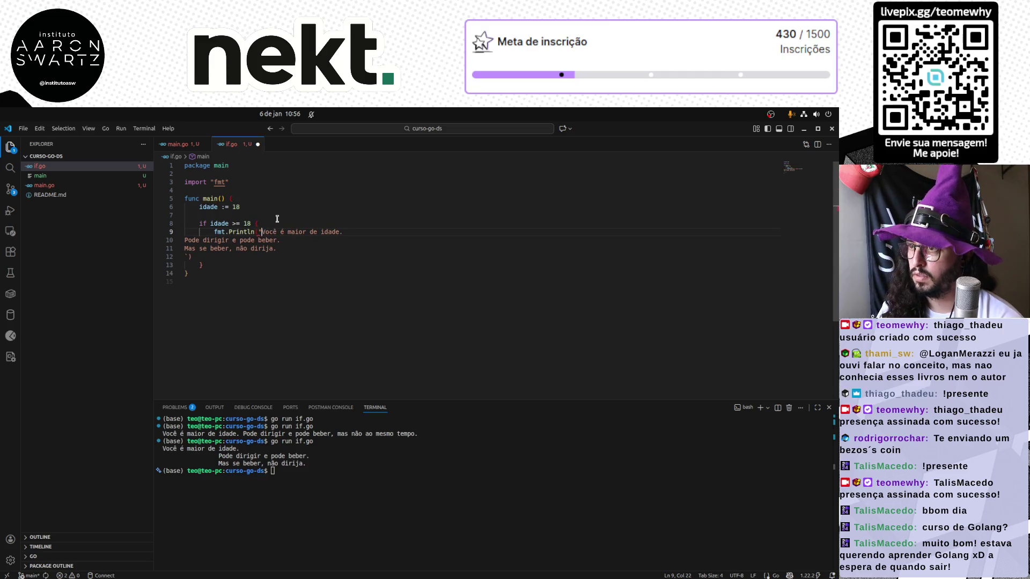
{"action": "key", "text": "Return"}
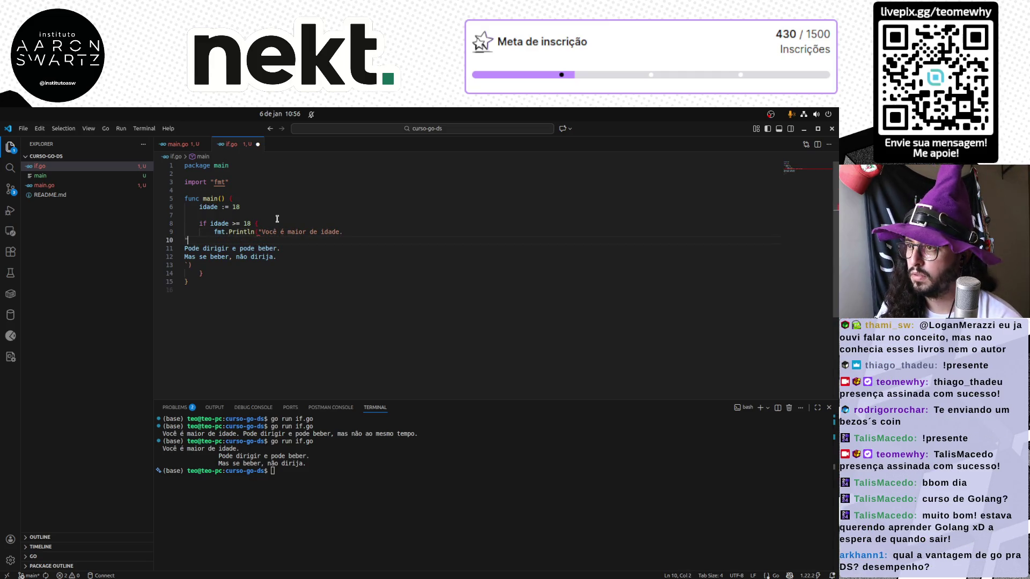
{"action": "key", "text": "BackSpace"}
{"action": "key", "text": "BackSpace"}
{"action": "key", "text": "BackSpace"}
{"action": "key", "text": "Return"}
{"action": "type", "text": "fm"}
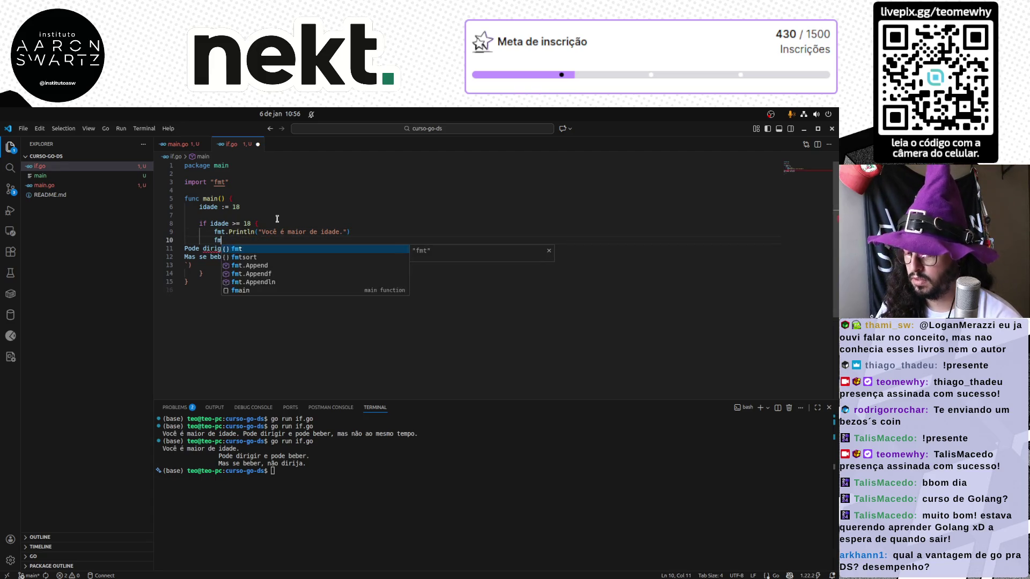
{"action": "type", "text": "t.Print"}
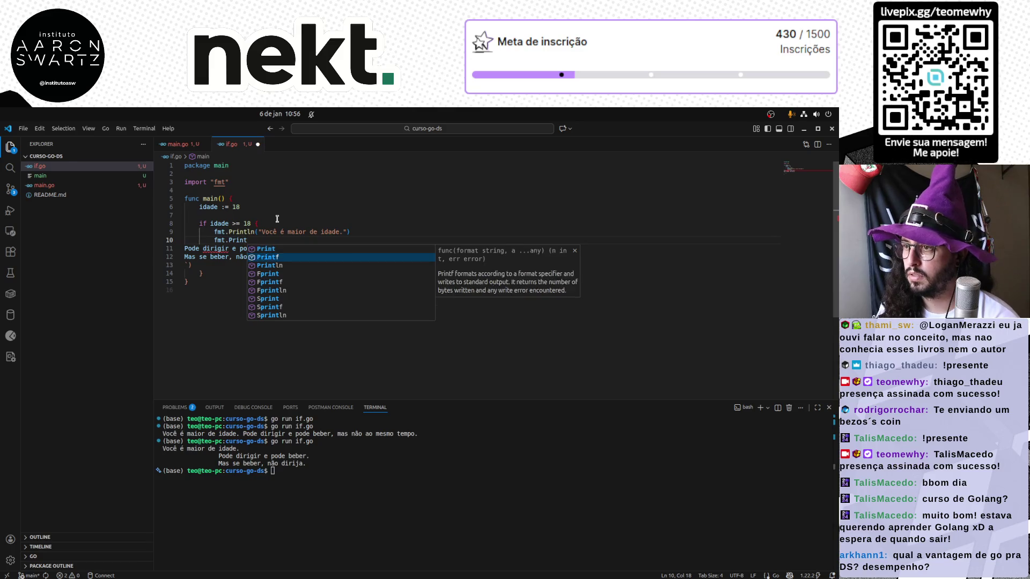
{"action": "type", "text": "ln("}
Move the two loose message lines into the second Println's backtick string, save and rerun if.go.
{"action": "key", "text": "Down"}
{"action": "key", "text": "Home"}
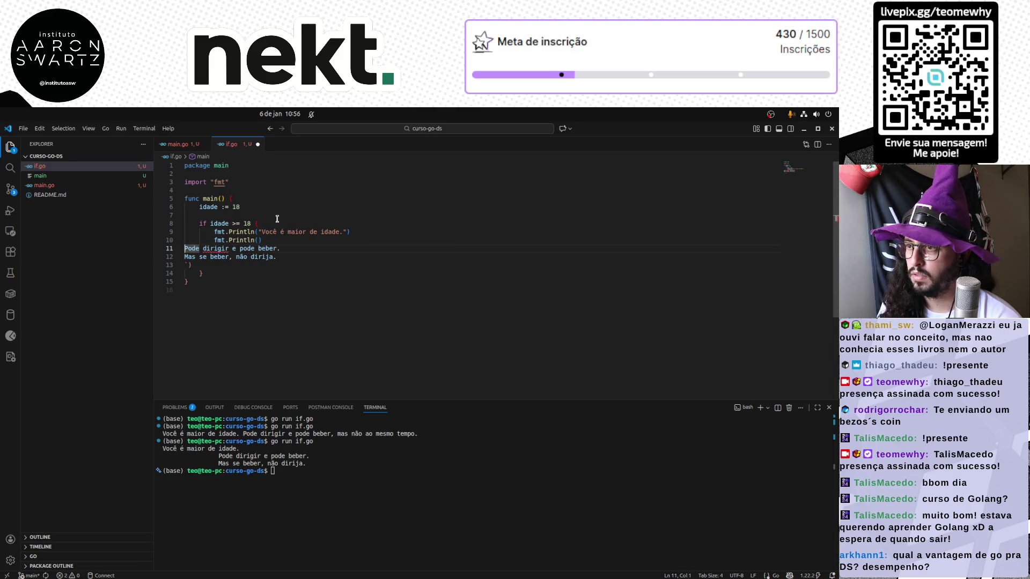
{"action": "key", "text": "shift+End"}
{"action": "key", "text": "shift+Down"}
{"action": "key", "text": "ctrl+c"}
{"action": "key", "text": "BackSpace"}
{"action": "key", "text": "Down"}
{"action": "key", "text": "Right"}
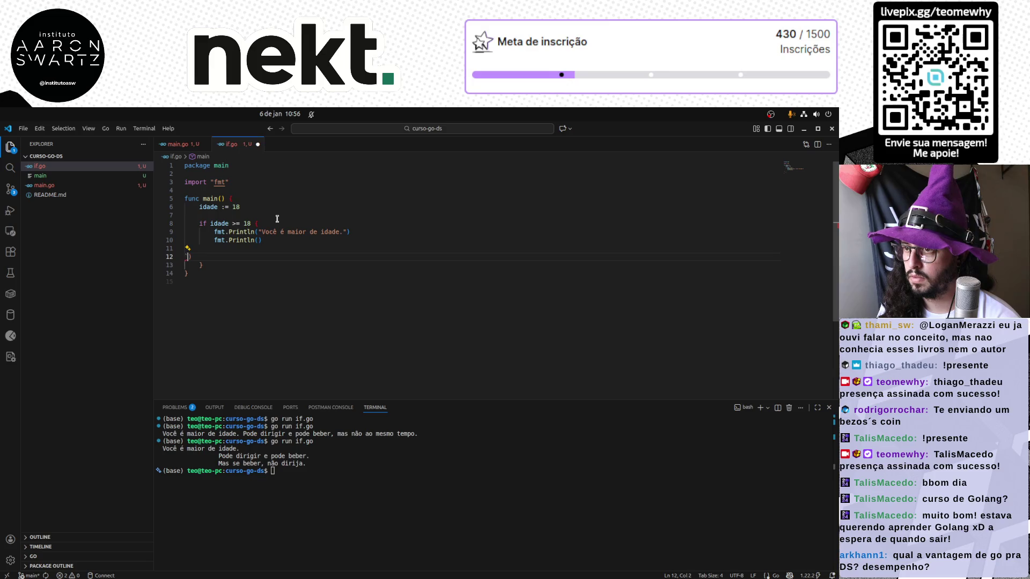
{"action": "key", "text": "BackSpace"}
{"action": "key", "text": "BackSpace"}
{"action": "key", "text": "BackSpace"}
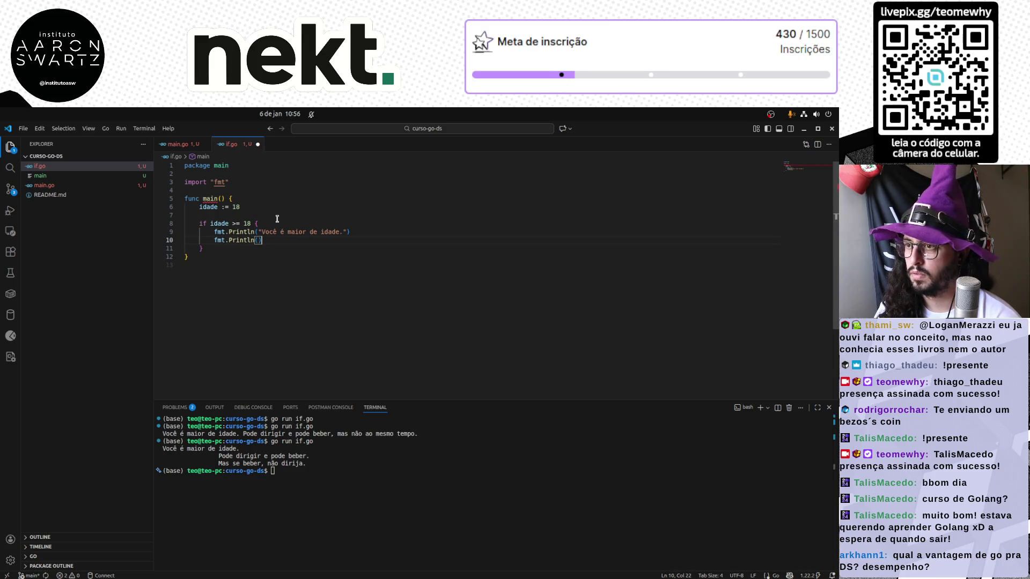
{"action": "type", "text": "`"}
{"action": "key", "text": "ctrl+v"}
{"action": "key", "text": "Up"}
{"action": "key", "text": "Return"}
{"action": "key", "text": "Down"}
{"action": "key", "text": "Home"}
{"action": "key", "text": "Tab"}
{"action": "key", "text": "Tab"}
{"action": "key", "text": "ctrl+s"}
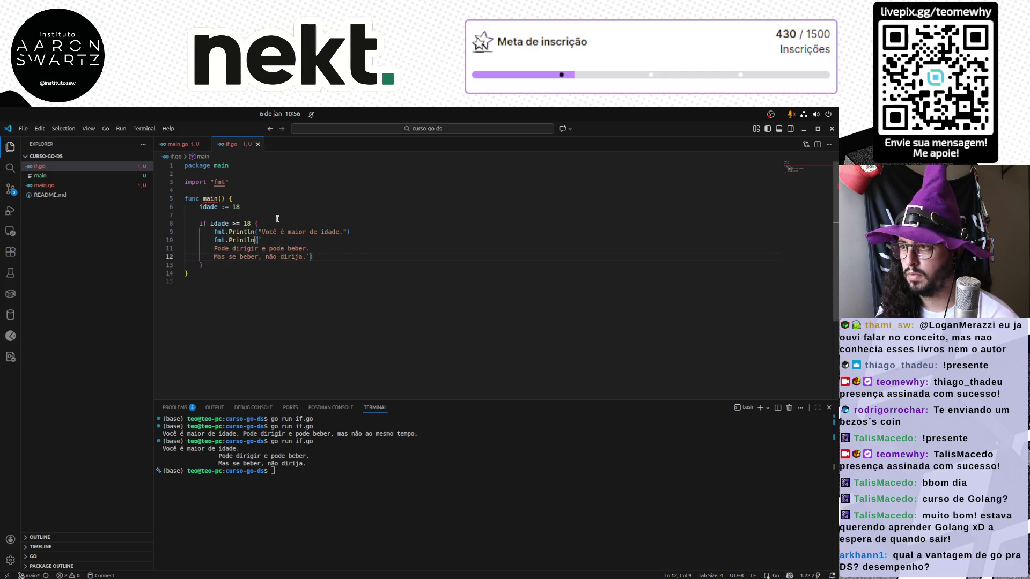
{"action": "left_click", "coordinate": [322, 510]}
{"action": "key", "text": "Up"}
{"action": "key", "text": "Return"}
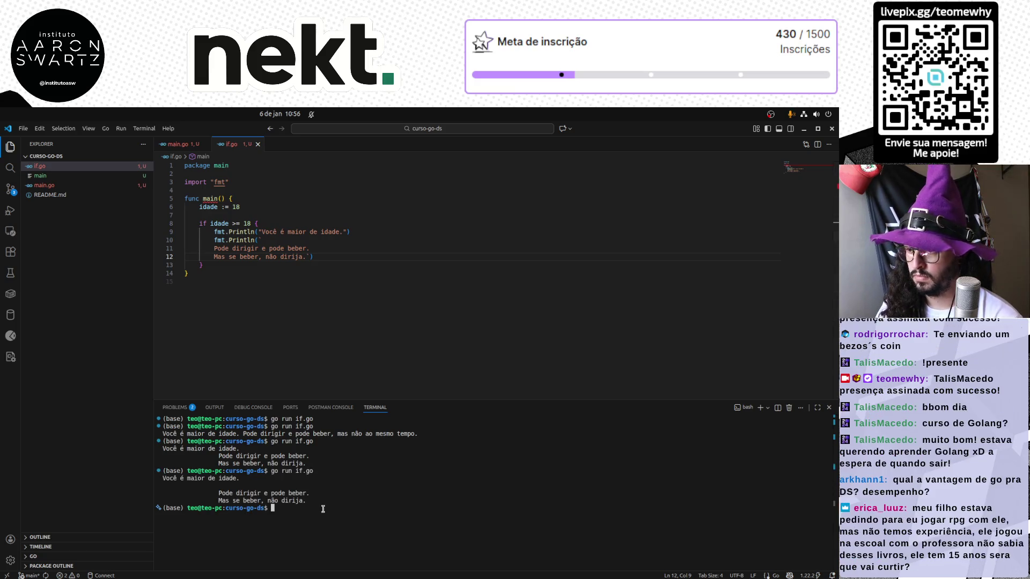
Join the second Println's messages onto one line without extra spaces and rerun if.go.
{"action": "left_click", "coordinate": [320, 237]}
{"action": "key", "text": "Delete"}
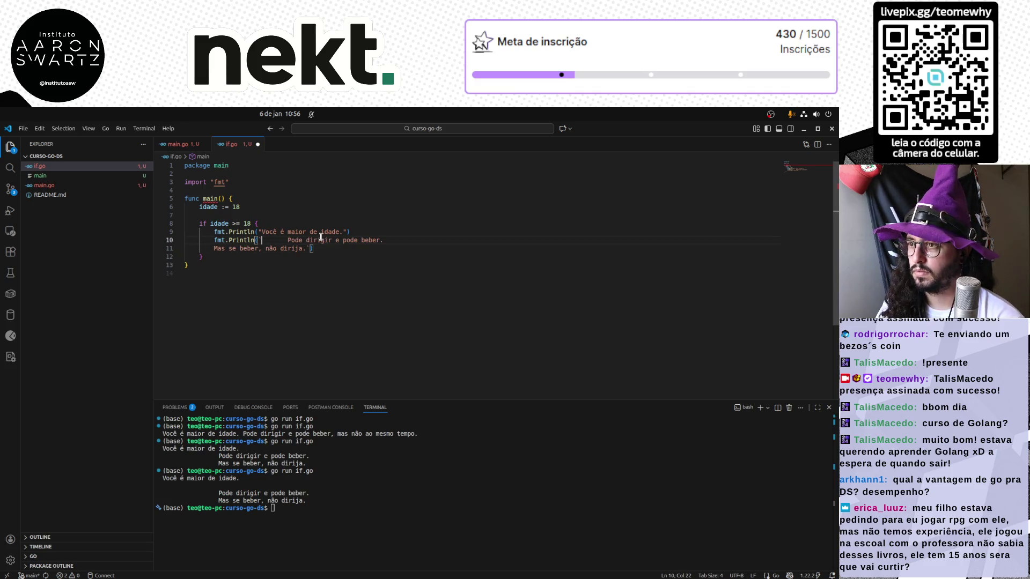
{"action": "key", "text": "Home"}
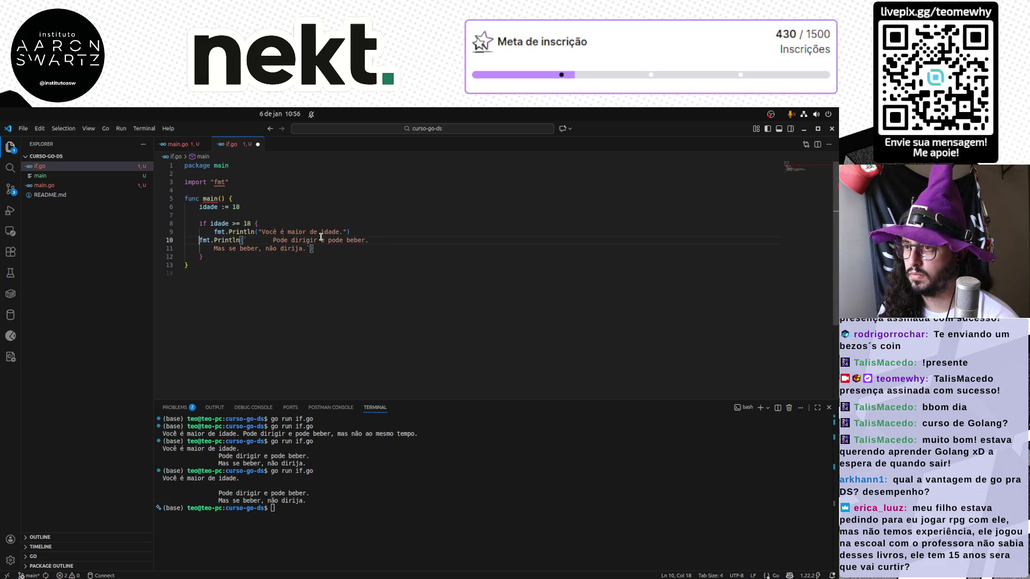
{"action": "key", "text": "ctrl+Right"}
{"action": "key", "text": "ctrl+Right"}
{"action": "key", "text": "ctrl+Right"}
{"action": "key", "text": "ctrl+shift+Right"}
{"action": "key", "text": "ctrl+shift+Left"}
{"action": "key", "text": "Delete"}
{"action": "key", "text": "End"}
{"action": "key", "text": "Delete"}
{"action": "key", "text": "ctrl+shift+Right"}
{"action": "key", "text": "ctrl+shift+Left"}
{"action": "key", "text": "Delete"}
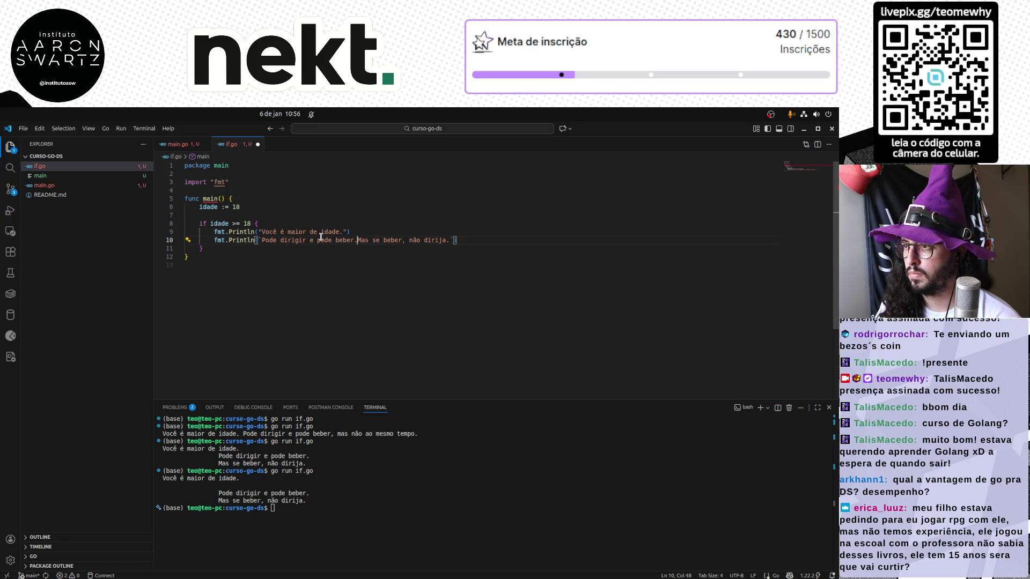
{"action": "type", "text": "."}
{"action": "left_click", "coordinate": [373, 510]}
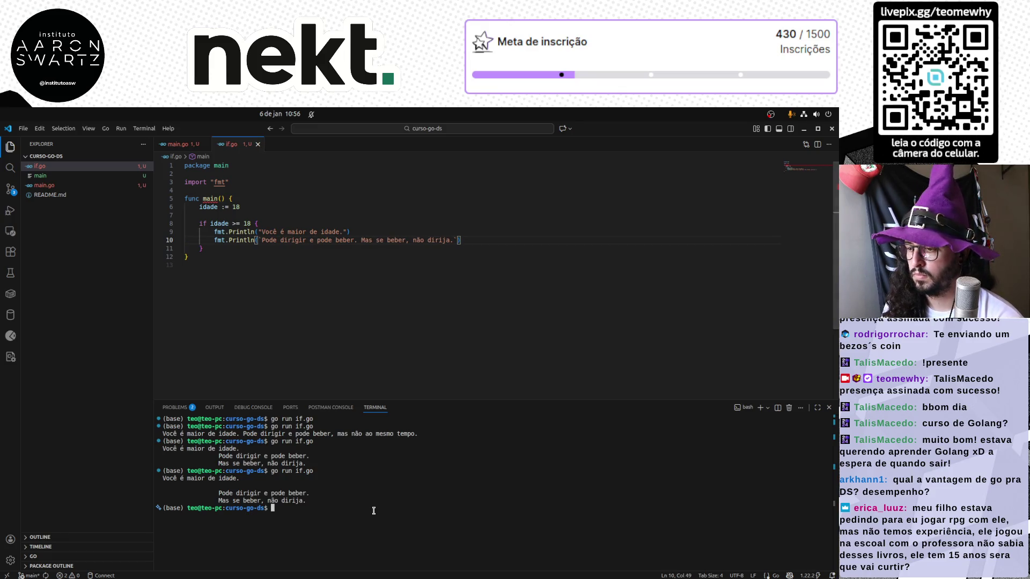
{"action": "key", "text": "Up"}
{"action": "key", "text": "Return"}
Copy the whole if.go program into Carbon and widen the code window so lines don't wrap.
{"action": "left_click", "coordinate": [232, 294]}
{"action": "key", "text": "ctrl+a"}
{"action": "key", "text": "ctrl+c"}
{"action": "key", "text": "alt+Tab"}
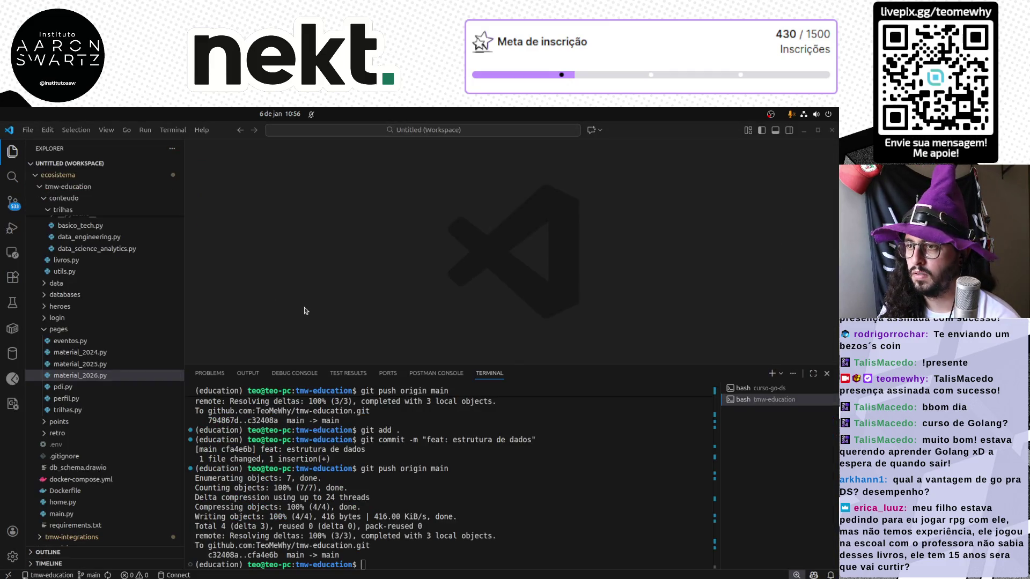
{"action": "key", "text": "alt+Tab"}
{"action": "key", "text": "ctrl+a"}
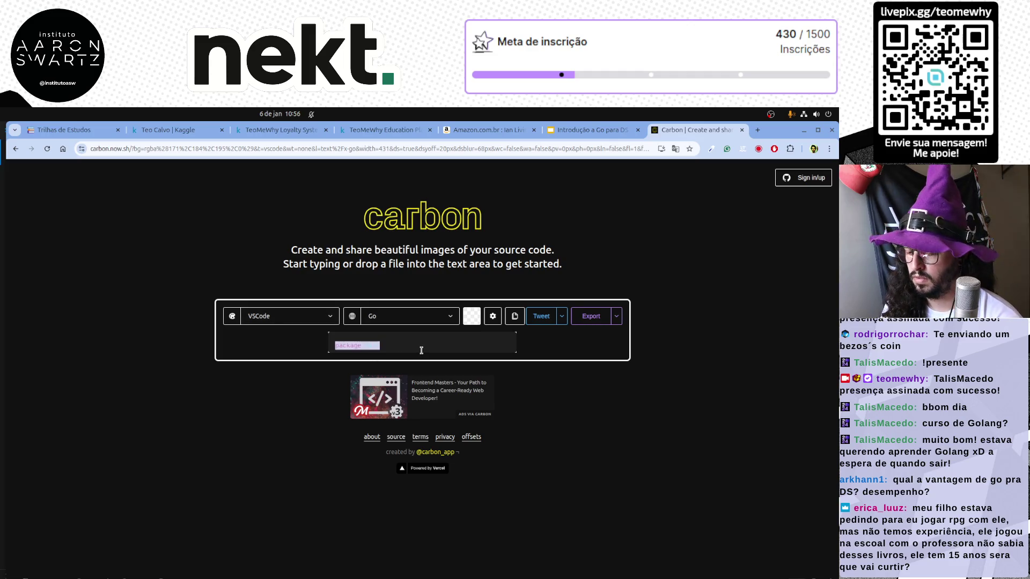
{"action": "key", "text": "ctrl+v"}
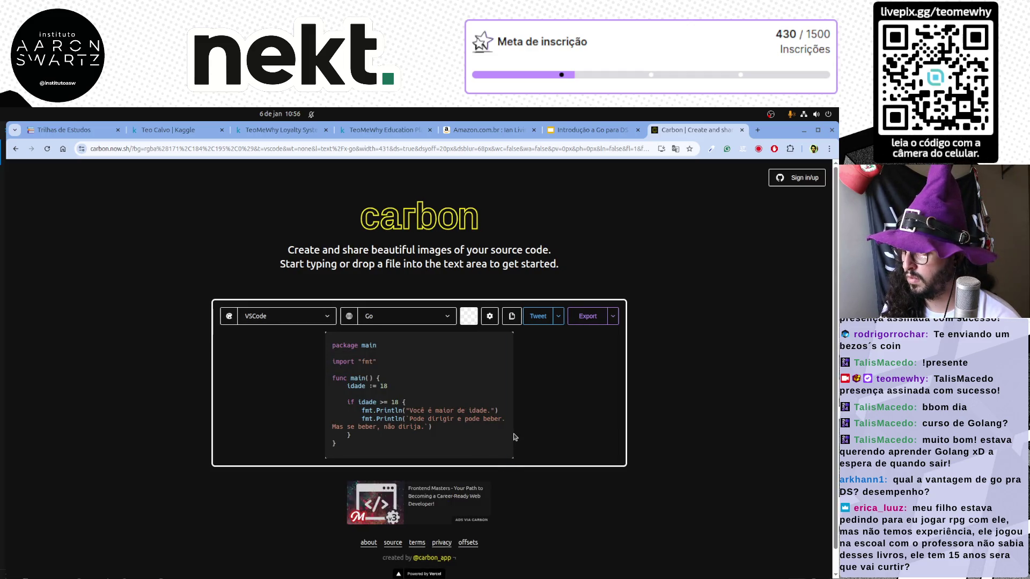
{"action": "left_click_drag", "start_coordinate": [512, 448], "coordinate": [634, 444]}
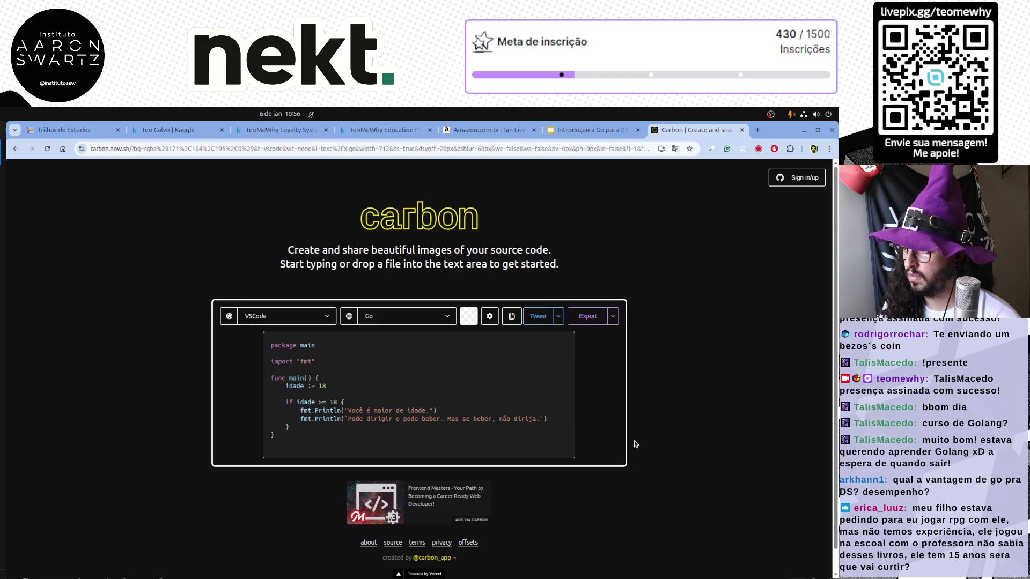
Export the Carbon image as if.png to Área de trabalho, then select the old code picture on the IF slide.
{"action": "left_click", "coordinate": [586, 316]}
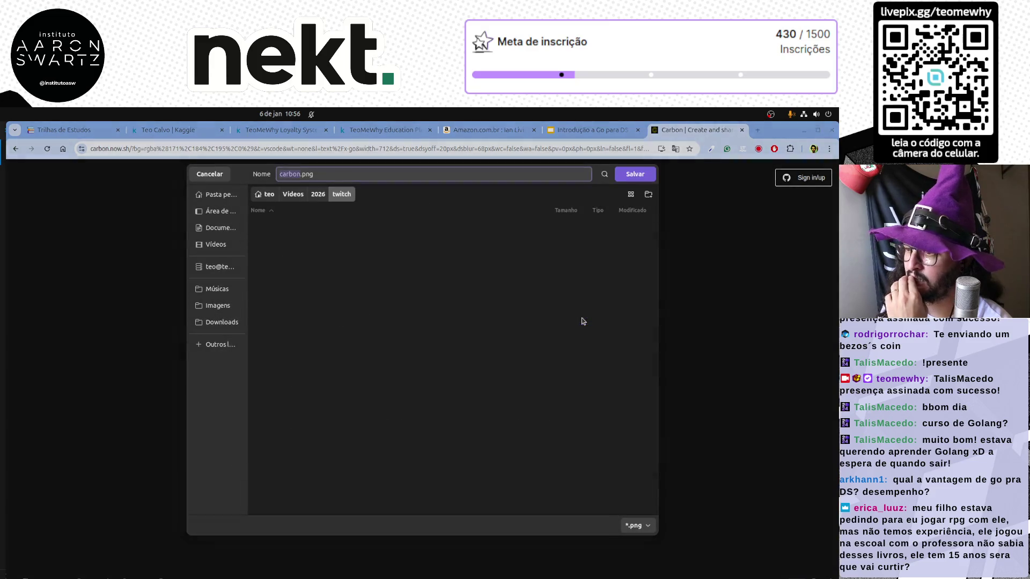
{"action": "left_click", "coordinate": [234, 199]}
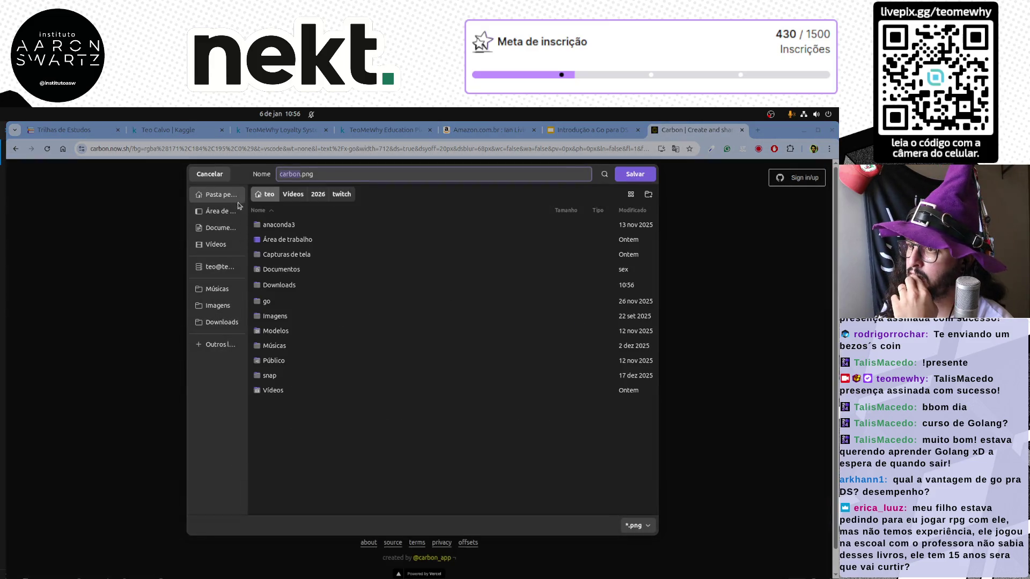
{"action": "left_click", "coordinate": [219, 211]}
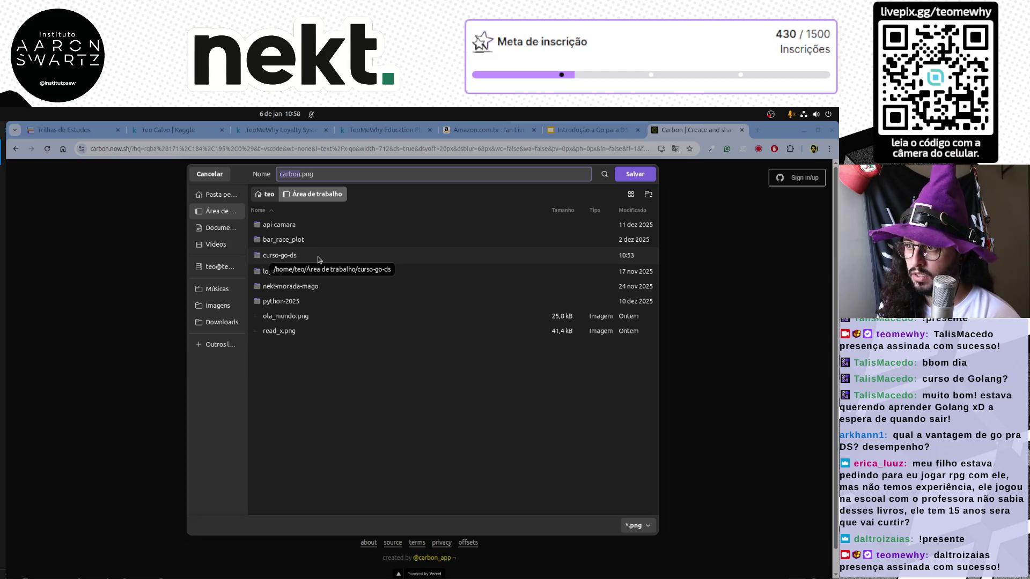
{"action": "type", "text": "if"}
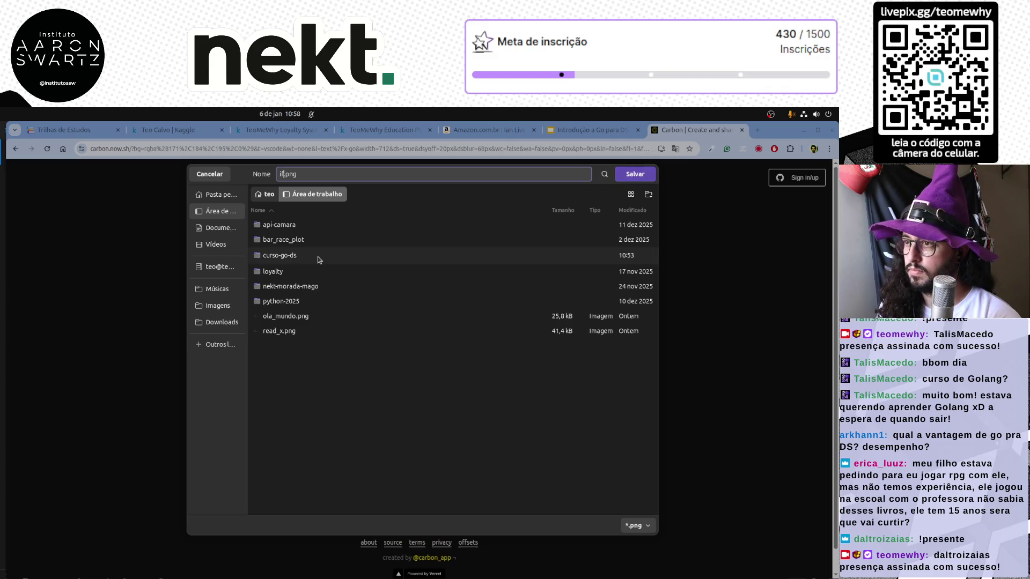
{"action": "key", "text": "Return"}
{"action": "key", "text": "ctrl+Page_Up"}
{"action": "left_click", "coordinate": [487, 343]}
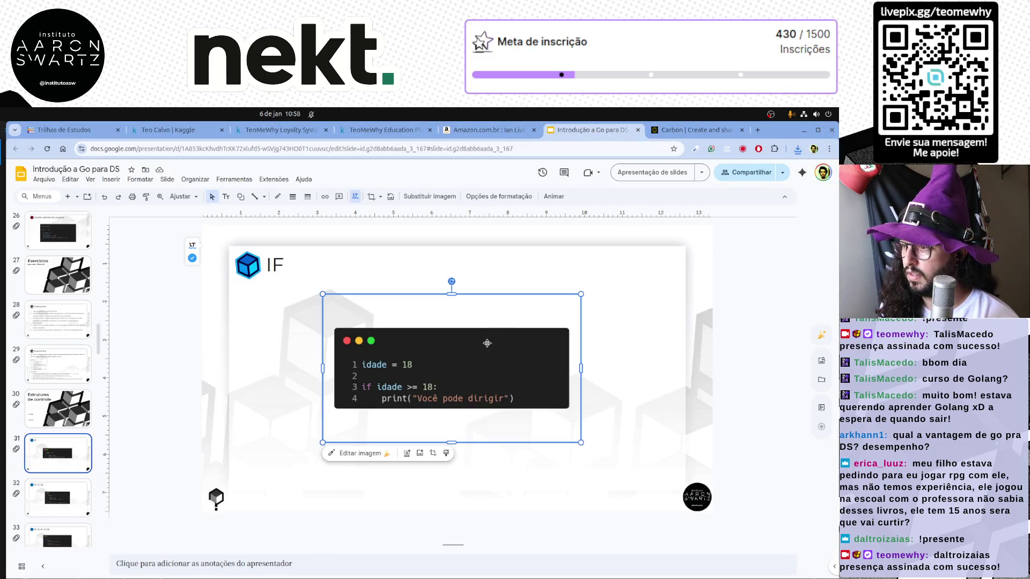
Delete the old code picture and drop the downloaded if.png onto the IF slide.
{"action": "key", "text": "Delete"}
{"action": "left_click", "coordinate": [797, 151]}
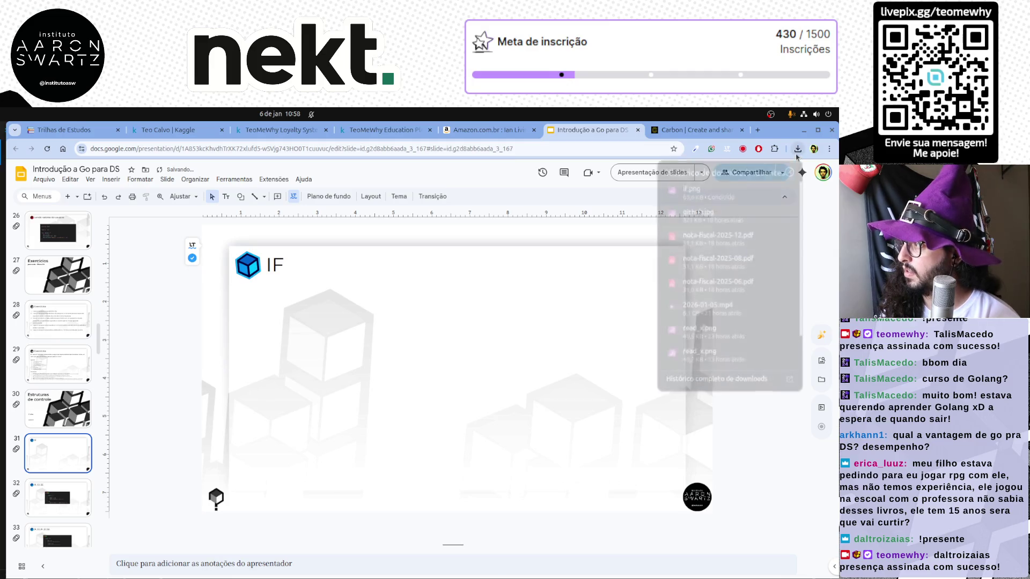
{"action": "left_click_drag", "start_coordinate": [690, 186], "coordinate": [440, 385]}
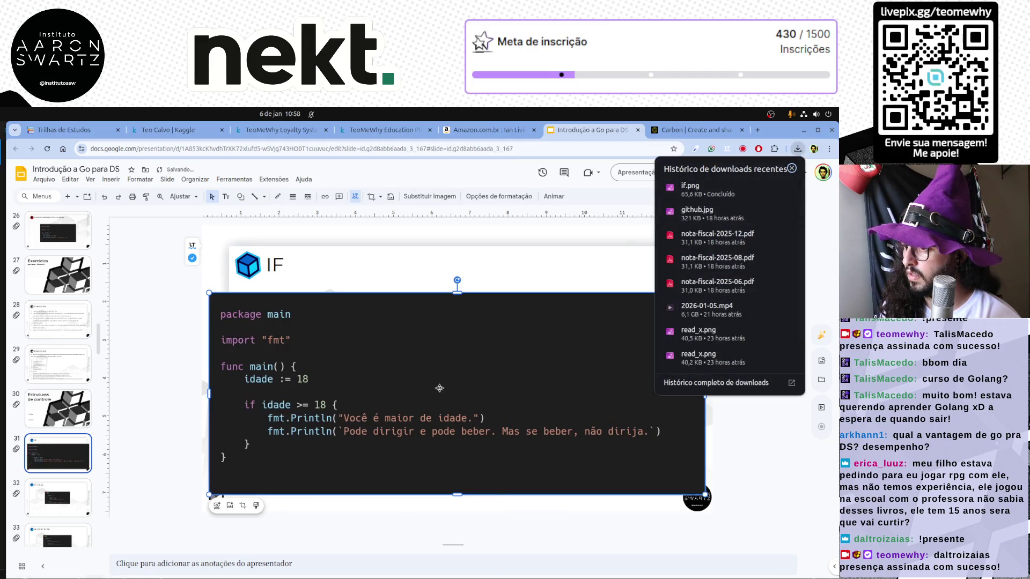
Shrink the if.png code image and centre it below the IF title.
{"action": "left_click_drag", "start_coordinate": [210, 494], "coordinate": [293, 461]}
{"action": "left_click_drag", "start_coordinate": [490, 432], "coordinate": [448, 432]}
{"action": "left_click", "coordinate": [209, 444]}
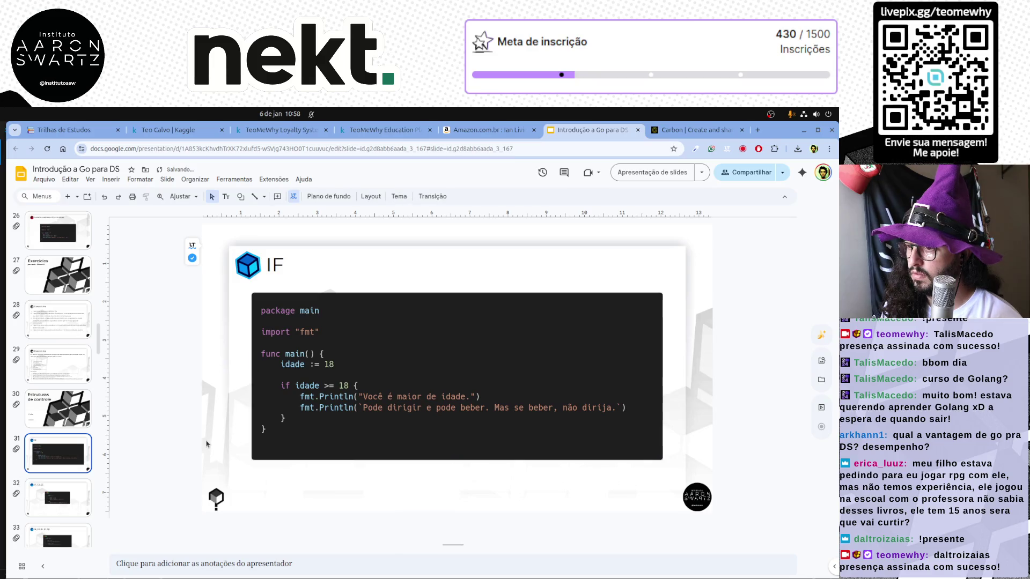
{"action": "left_click", "coordinate": [454, 421]}
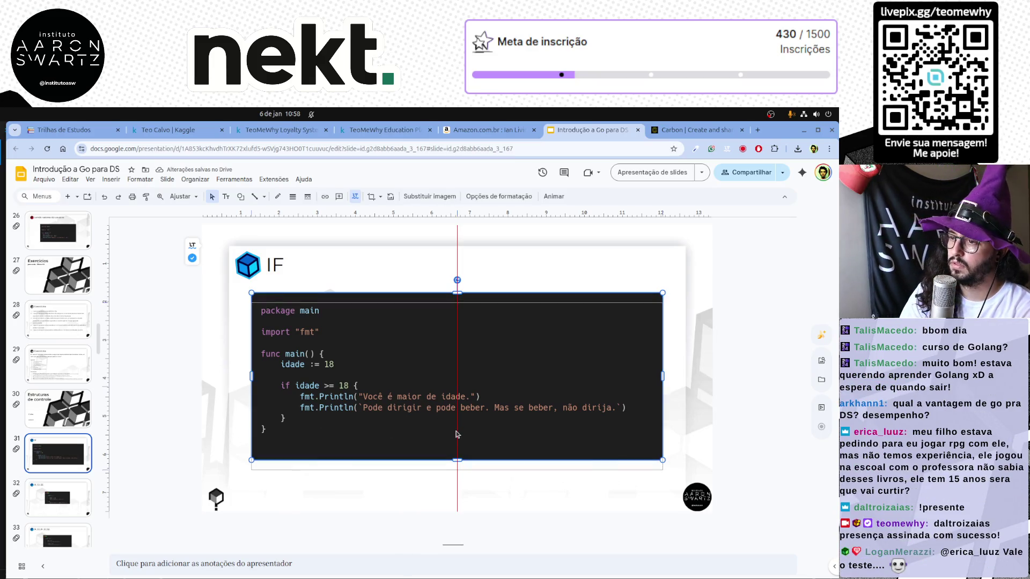
{"action": "left_click_drag", "start_coordinate": [455, 421], "coordinate": [454, 434]}
{"action": "left_click", "coordinate": [199, 429]}
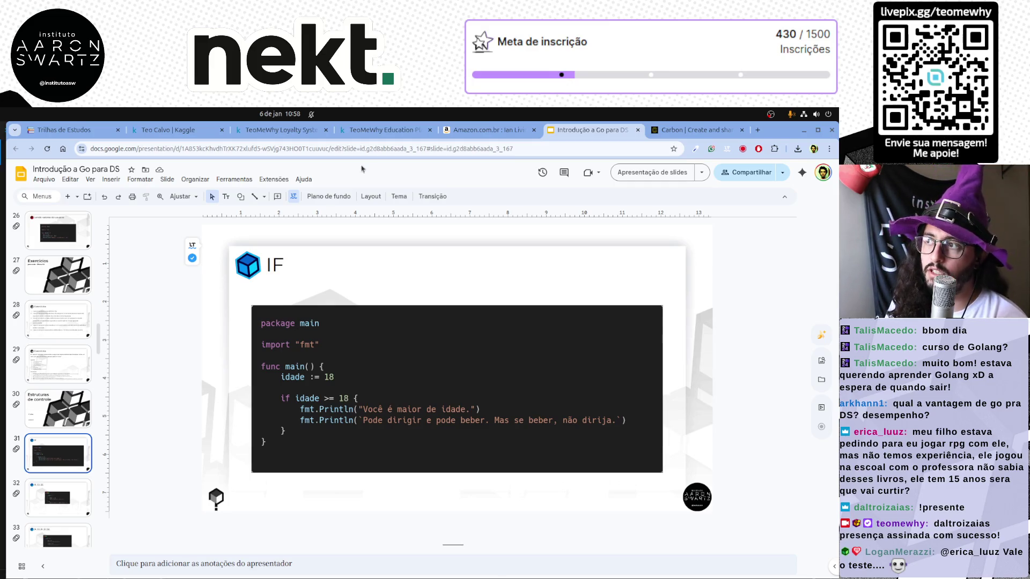
{"action": "left_click", "coordinate": [478, 131]}
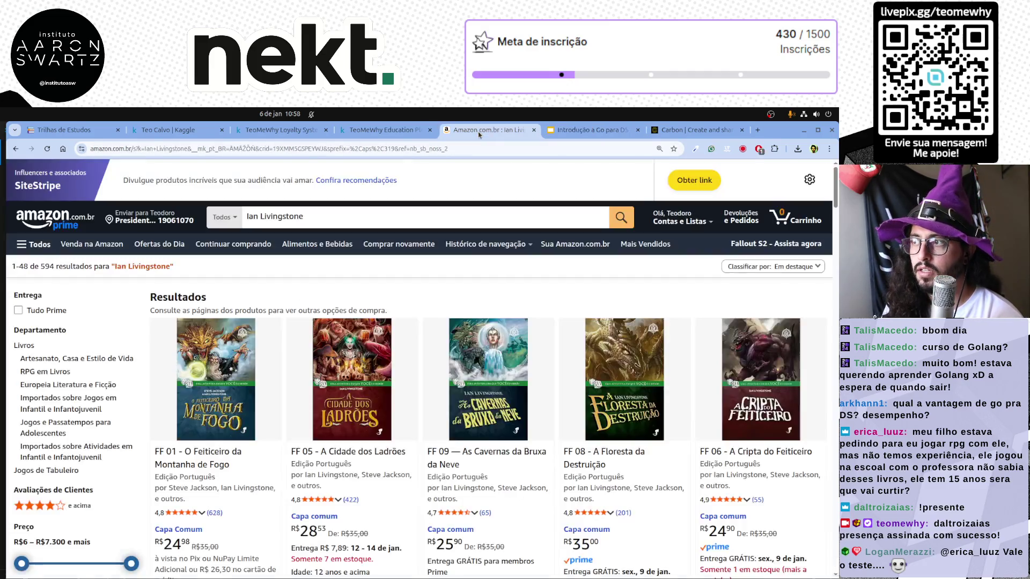
Search Amazon for 'livro rpg d&d', browse the results, then clear the terms for a new query.
{"action": "double_click", "coordinate": [304, 216]}
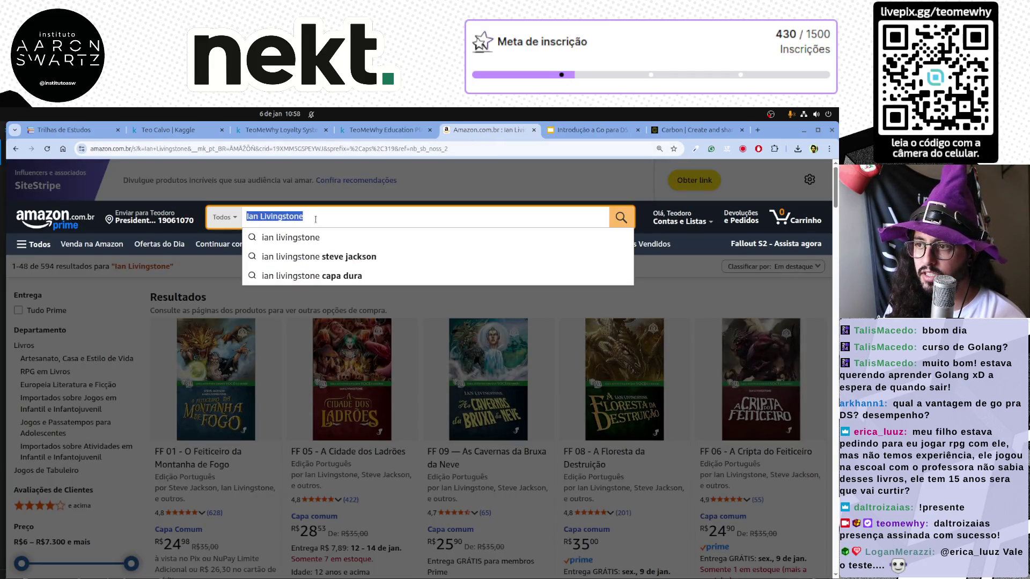
{"action": "type", "text": "livro "}
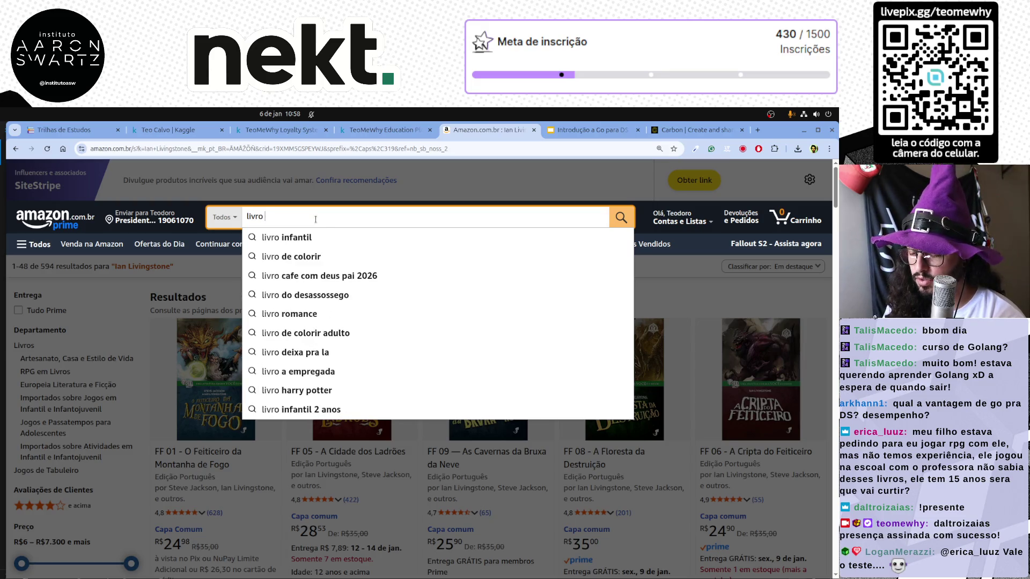
{"action": "type", "text": "rpg d&d"}
{"action": "key", "text": "Return"}
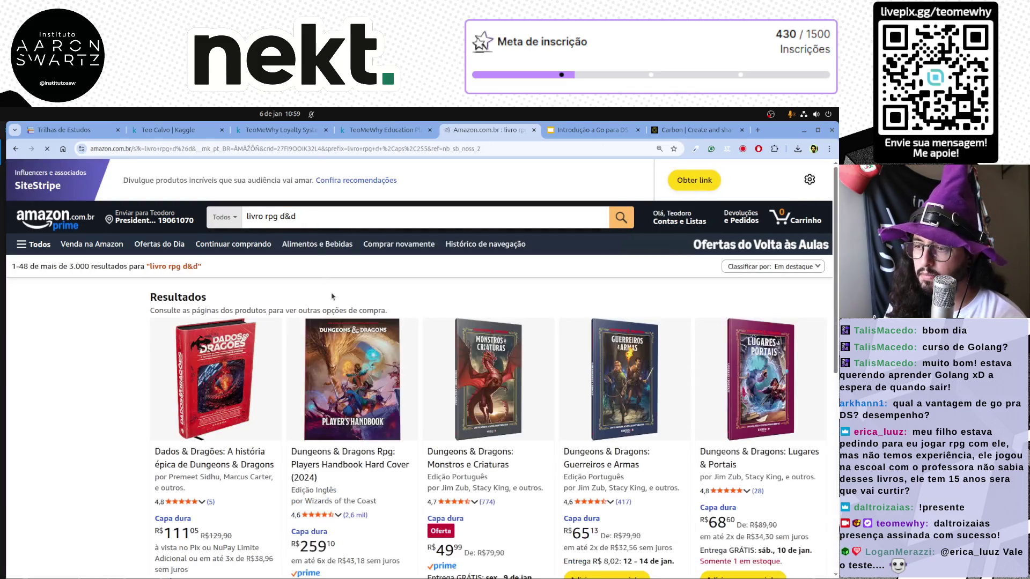
{"action": "scroll", "coordinate": [492, 400], "scroll_direction": "down", "scroll_amount": 1}
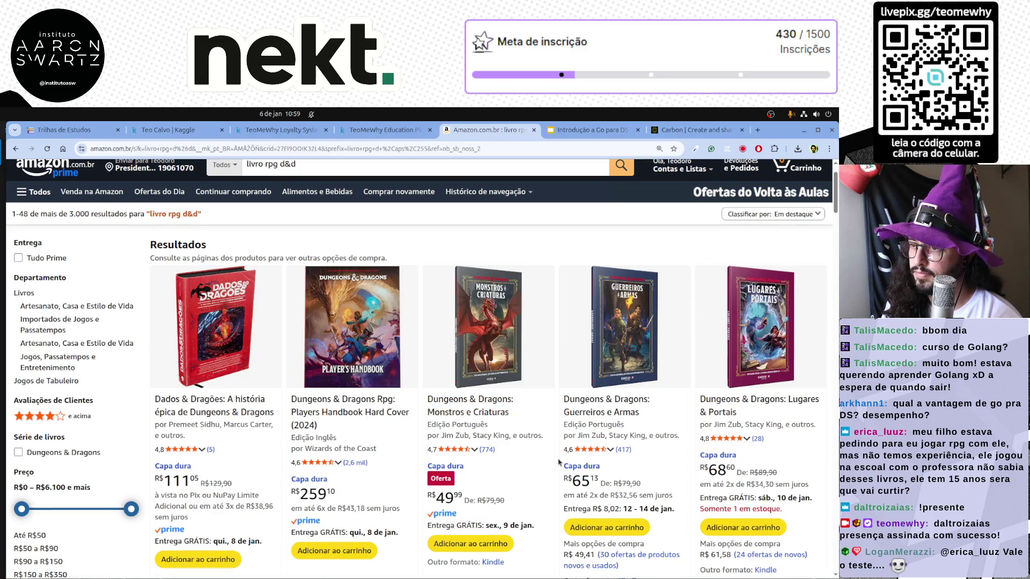
{"action": "scroll", "coordinate": [559, 462], "scroll_direction": "down", "scroll_amount": 1}
{"action": "scroll", "coordinate": [558, 462], "scroll_direction": "down", "scroll_amount": 3}
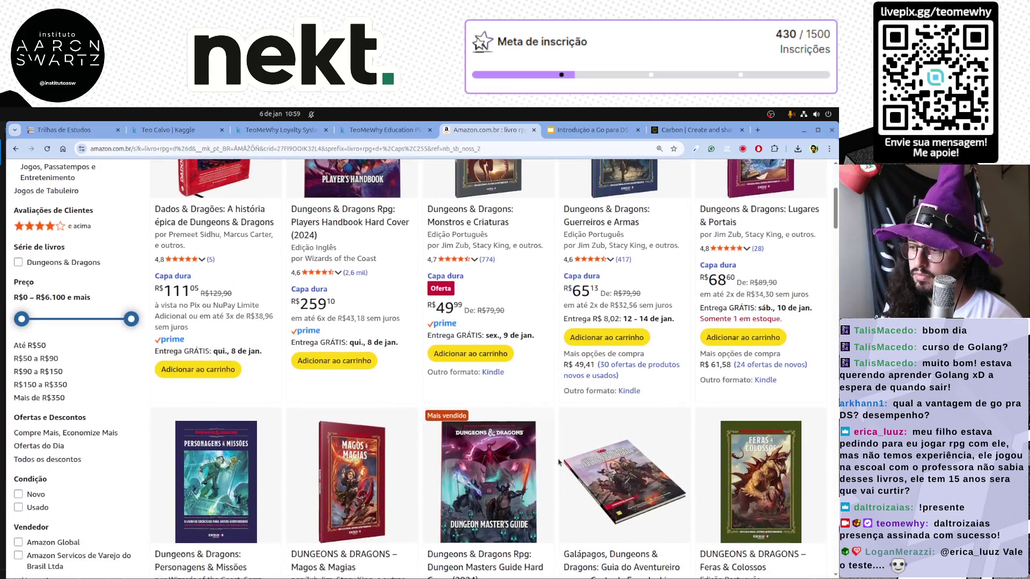
{"action": "scroll", "coordinate": [559, 462], "scroll_direction": "down", "scroll_amount": 1}
{"action": "scroll", "coordinate": [559, 461], "scroll_direction": "up", "scroll_amount": 5}
{"action": "left_click", "coordinate": [330, 215]}
{"action": "key", "text": "shift+Left"}
{"action": "key", "text": "shift+Left"}
{"action": "key", "text": "shift+Left"}
{"action": "type", "text": "senhor do"}
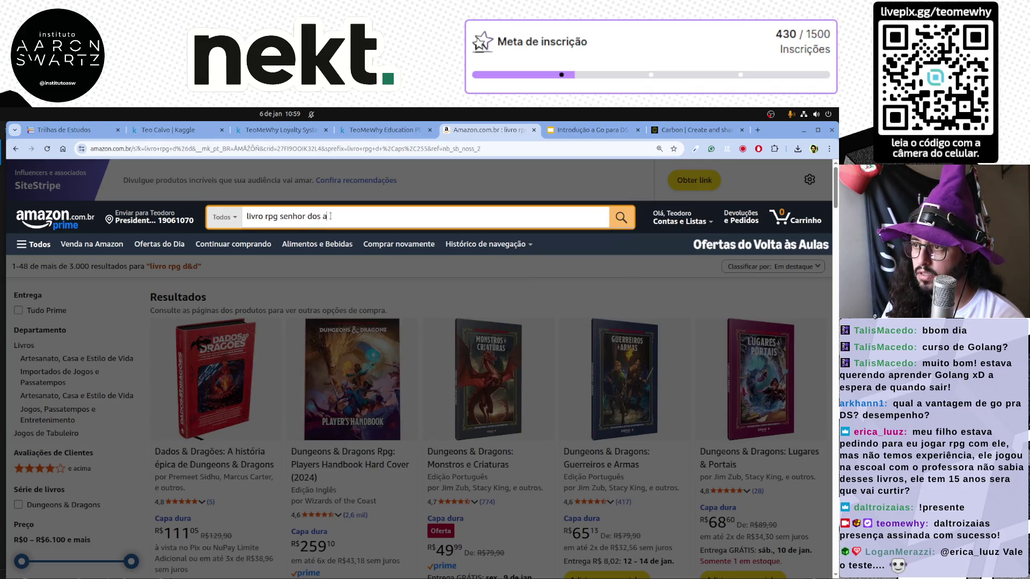
Search 'livro rpg senhor dos aneis' and open O Senhor Dos Anéis. Modulo Basico in a new tab.
{"action": "key", "text": "Return"}
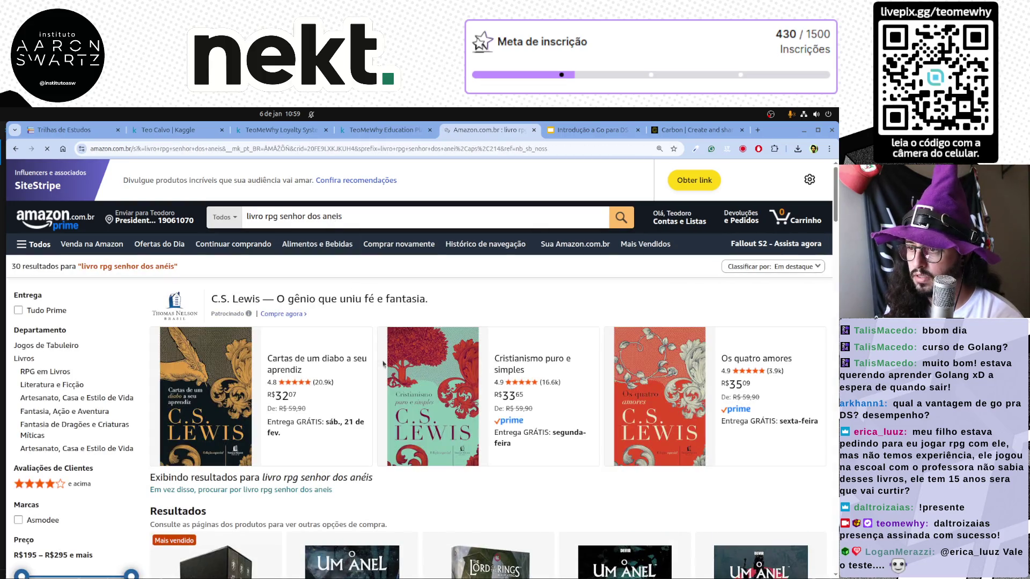
{"action": "scroll", "coordinate": [443, 439], "scroll_direction": "down", "scroll_amount": 2}
{"action": "scroll", "coordinate": [442, 439], "scroll_direction": "down", "scroll_amount": 1}
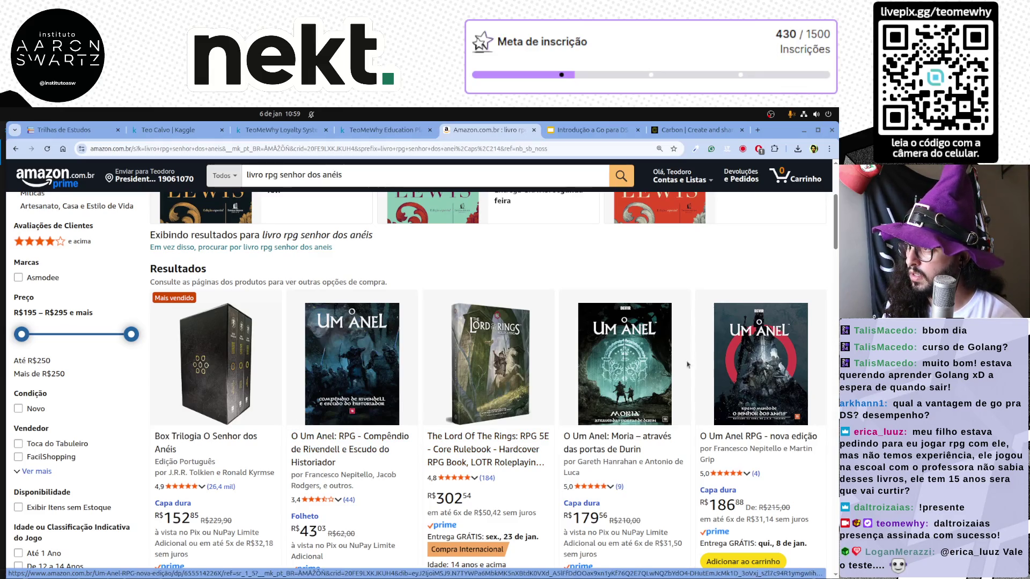
{"action": "scroll", "coordinate": [660, 378], "scroll_direction": "down", "scroll_amount": 3}
{"action": "scroll", "coordinate": [660, 378], "scroll_direction": "down", "scroll_amount": 2}
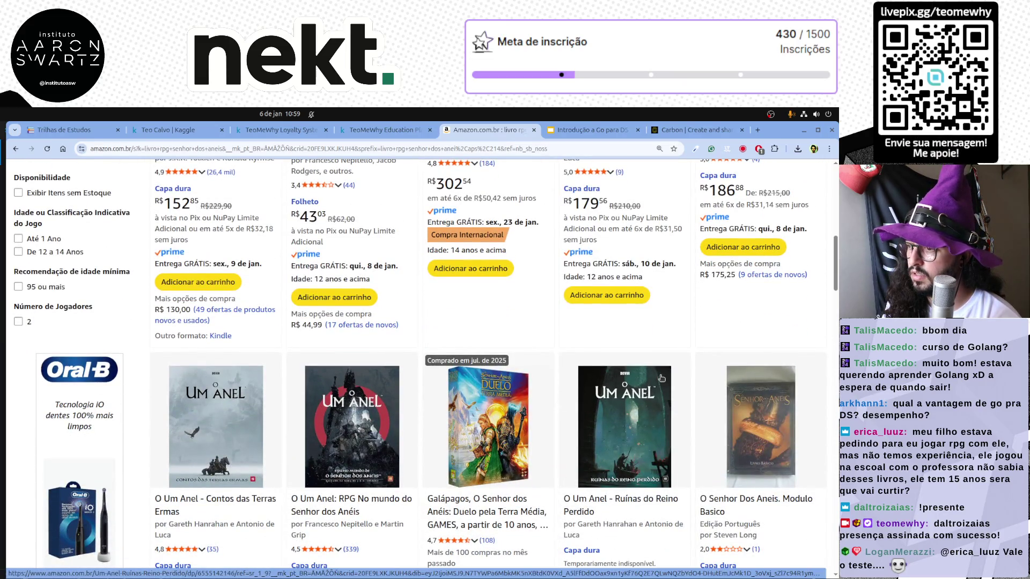
{"action": "scroll", "coordinate": [660, 378], "scroll_direction": "down", "scroll_amount": 2}
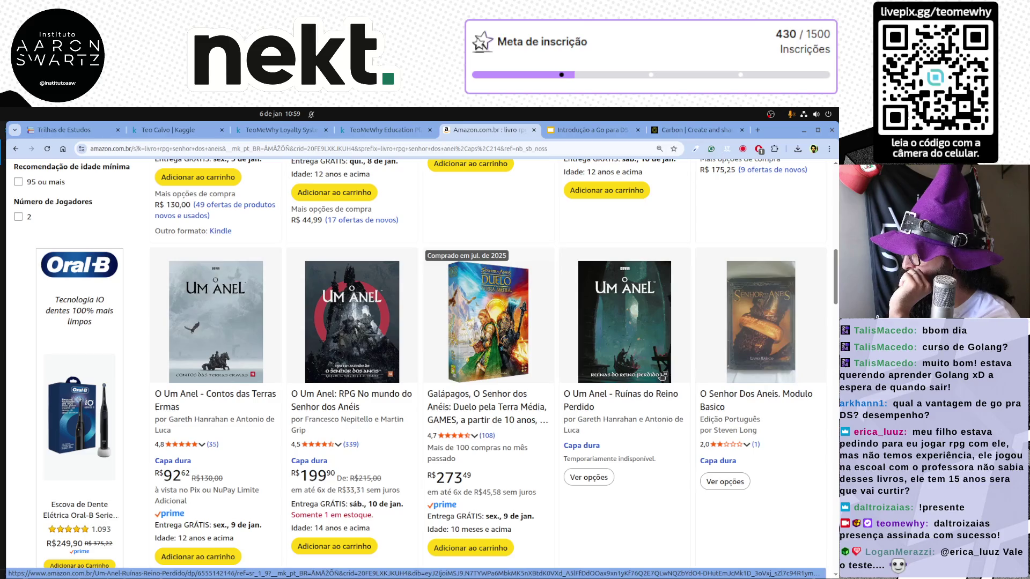
{"action": "middle_click", "coordinate": [734, 400]}
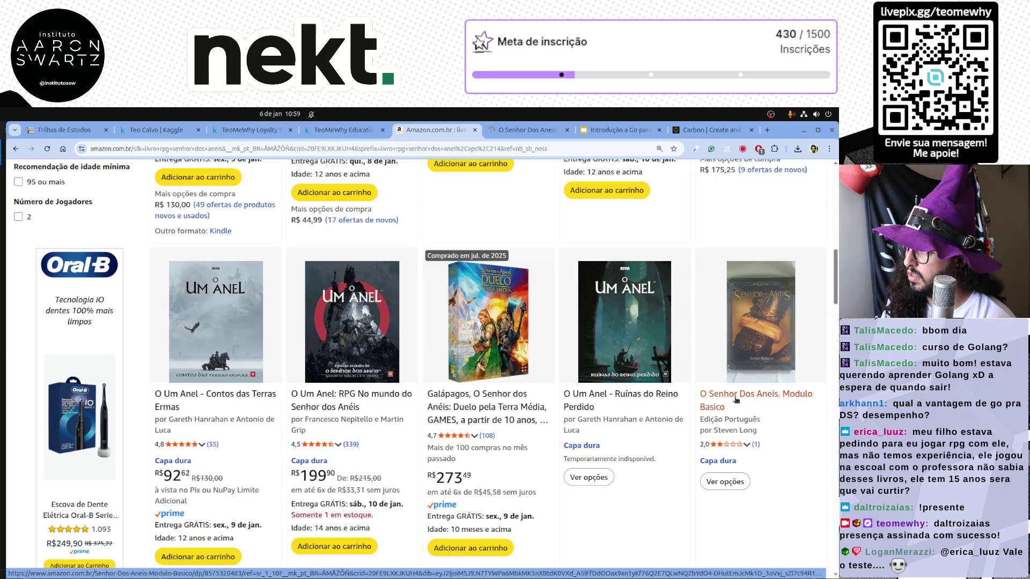
{"action": "scroll", "coordinate": [732, 400], "scroll_direction": "down", "scroll_amount": 3}
{"action": "scroll", "coordinate": [729, 400], "scroll_direction": "down", "scroll_amount": 2}
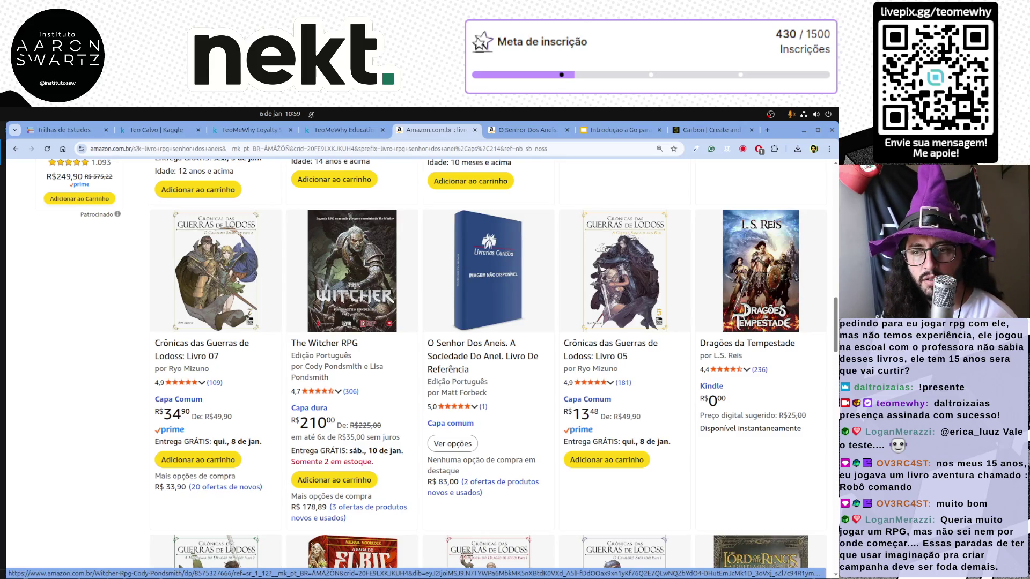
{"action": "scroll", "coordinate": [366, 263], "scroll_direction": "down", "scroll_amount": 3}
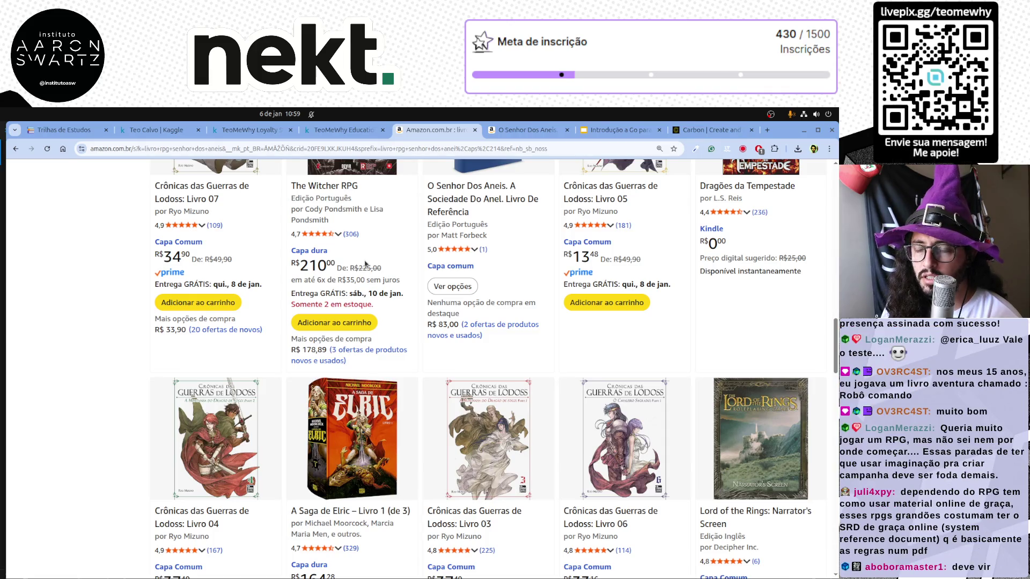
{"action": "scroll", "coordinate": [557, 330], "scroll_direction": "down", "scroll_amount": 6}
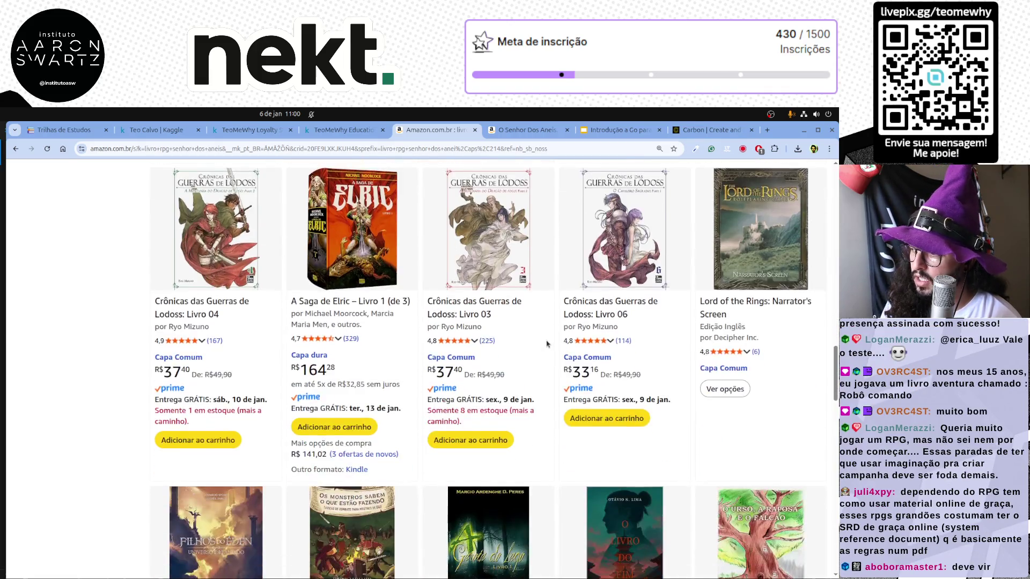
{"action": "scroll", "coordinate": [540, 344], "scroll_direction": "down", "scroll_amount": 2}
{"action": "scroll", "coordinate": [540, 344], "scroll_direction": "down", "scroll_amount": 2}
{"action": "scroll", "coordinate": [540, 345], "scroll_direction": "down", "scroll_amount": 1}
{"action": "scroll", "coordinate": [540, 345], "scroll_direction": "down", "scroll_amount": 2}
{"action": "scroll", "coordinate": [540, 344], "scroll_direction": "down", "scroll_amount": 2}
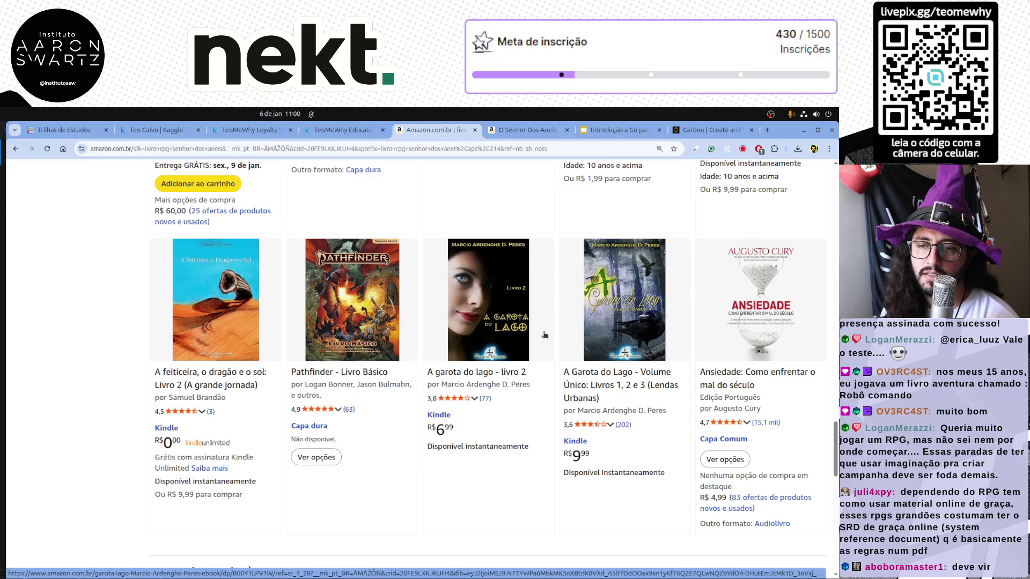
{"action": "scroll", "coordinate": [415, 314], "scroll_direction": "up", "scroll_amount": 1}
{"action": "scroll", "coordinate": [417, 314], "scroll_direction": "up", "scroll_amount": 3}
{"action": "scroll", "coordinate": [416, 314], "scroll_direction": "up", "scroll_amount": 3}
{"action": "scroll", "coordinate": [418, 313], "scroll_direction": "up", "scroll_amount": 3}
{"action": "scroll", "coordinate": [423, 313], "scroll_direction": "up", "scroll_amount": 3}
{"action": "scroll", "coordinate": [423, 313], "scroll_direction": "down", "scroll_amount": 1}
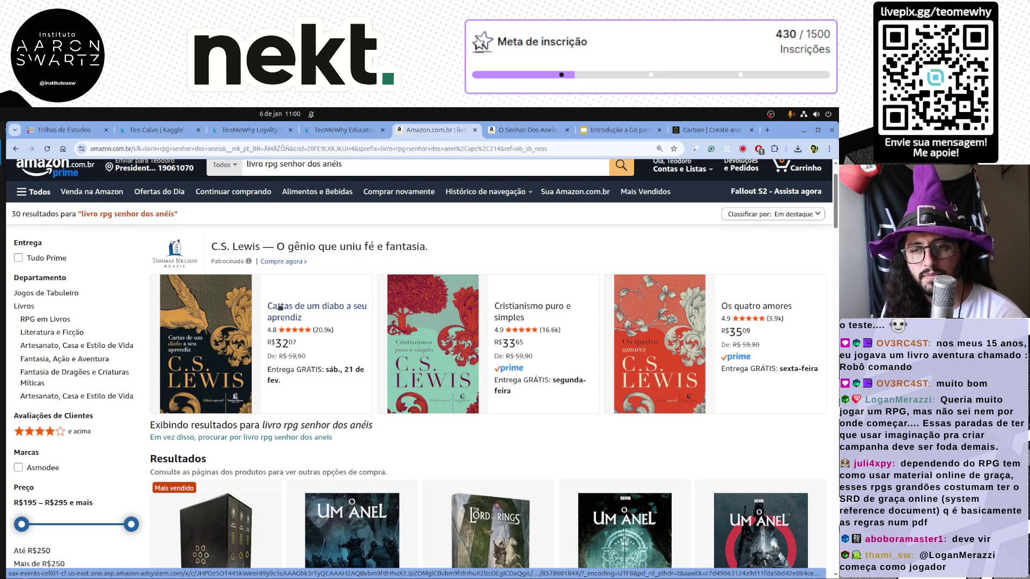
{"action": "scroll", "coordinate": [582, 403], "scroll_direction": "down", "scroll_amount": 3}
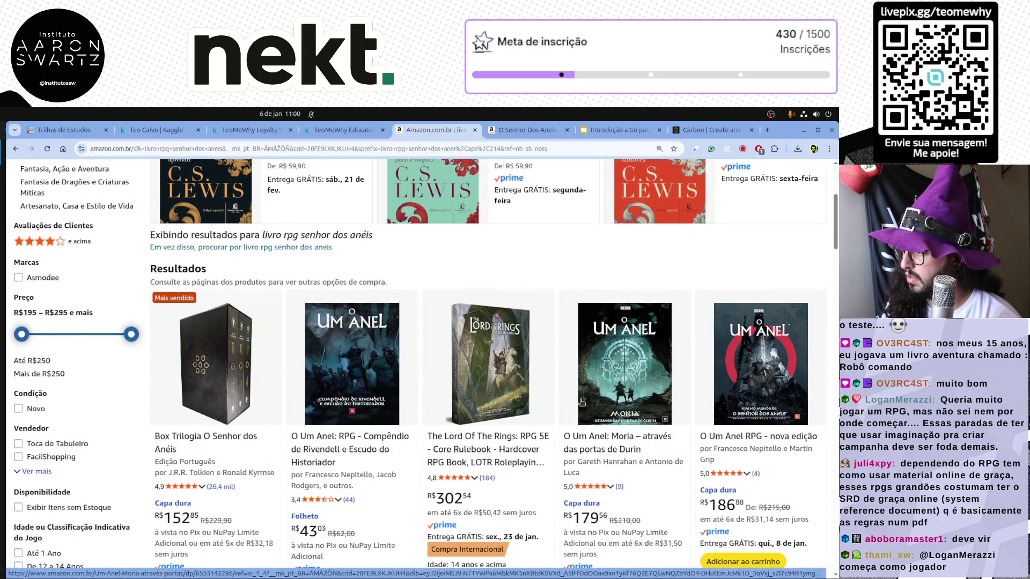
{"action": "scroll", "coordinate": [553, 129], "scroll_direction": "down", "scroll_amount": 2}
{"action": "scroll", "coordinate": [553, 129], "scroll_direction": "down", "scroll_amount": 1}
{"action": "scroll", "coordinate": [553, 129], "scroll_direction": "up", "scroll_amount": 1}
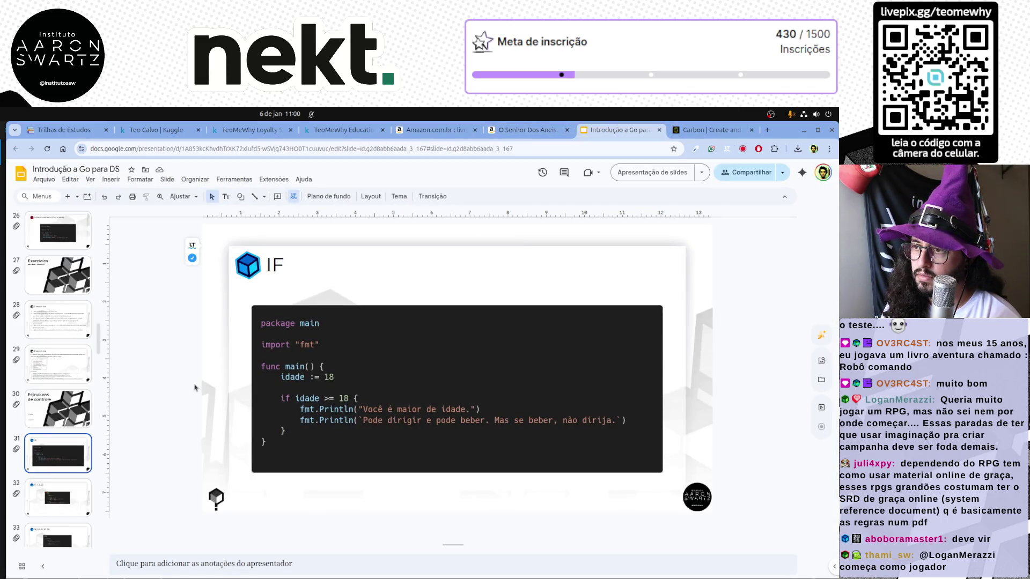
Advance from the IF slide to the IF, ELSE slide and switch to VS Code.
{"action": "left_click", "coordinate": [267, 284]}
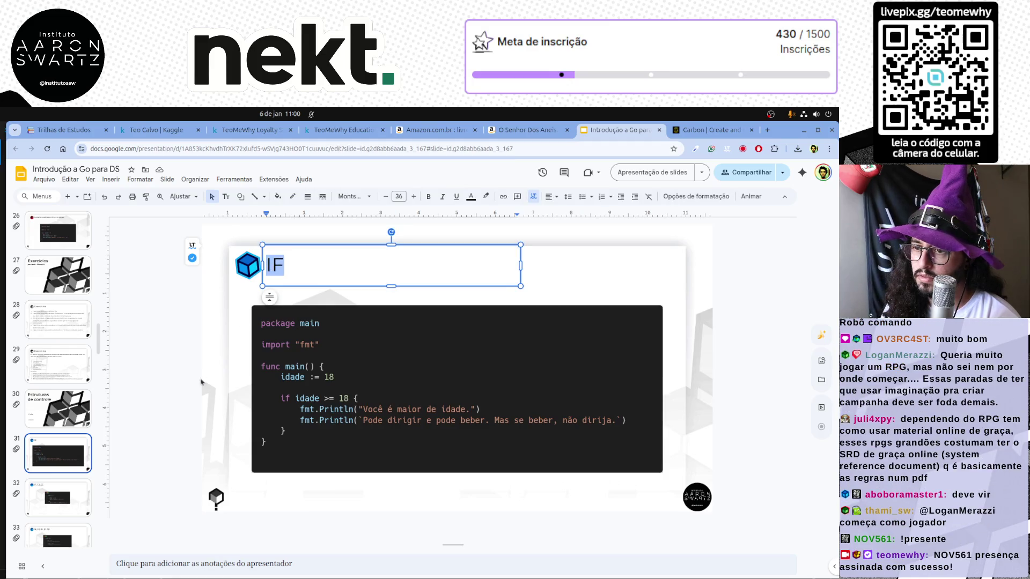
{"action": "left_click", "coordinate": [145, 472]}
{"action": "key", "text": "Down"}
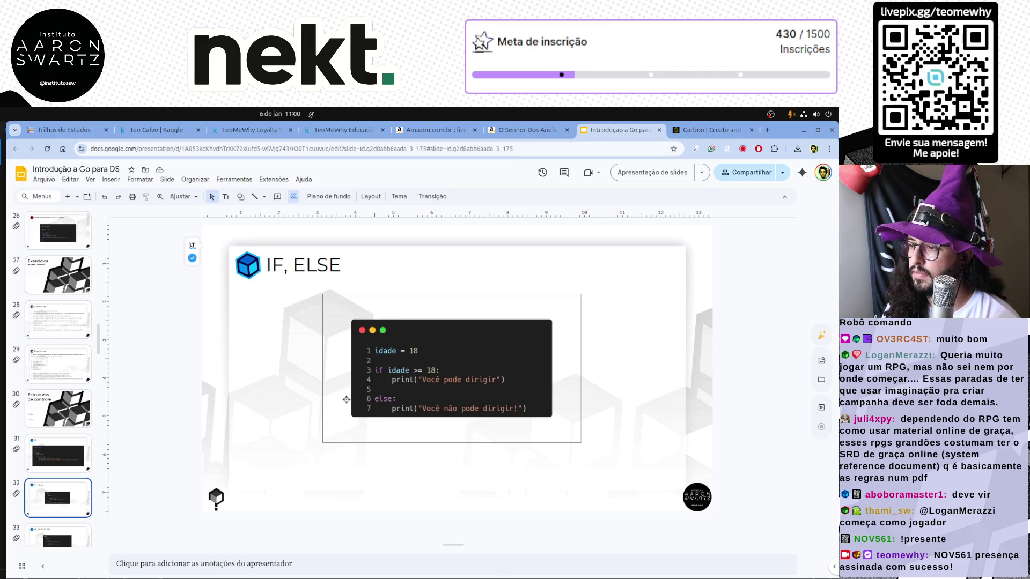
{"action": "key", "text": "alt+Tab"}
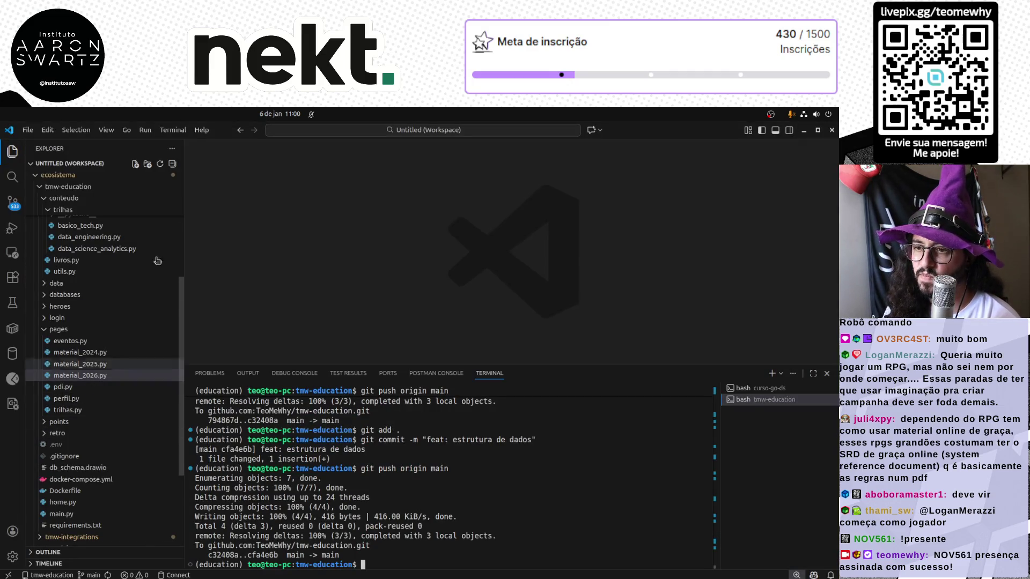
Add a new branch after the if block in if.go and paste the adult Println into it.
{"action": "key", "text": "alt+Tab"}
{"action": "key", "text": "alt+Tab"}
{"action": "left_click", "coordinate": [284, 266]}
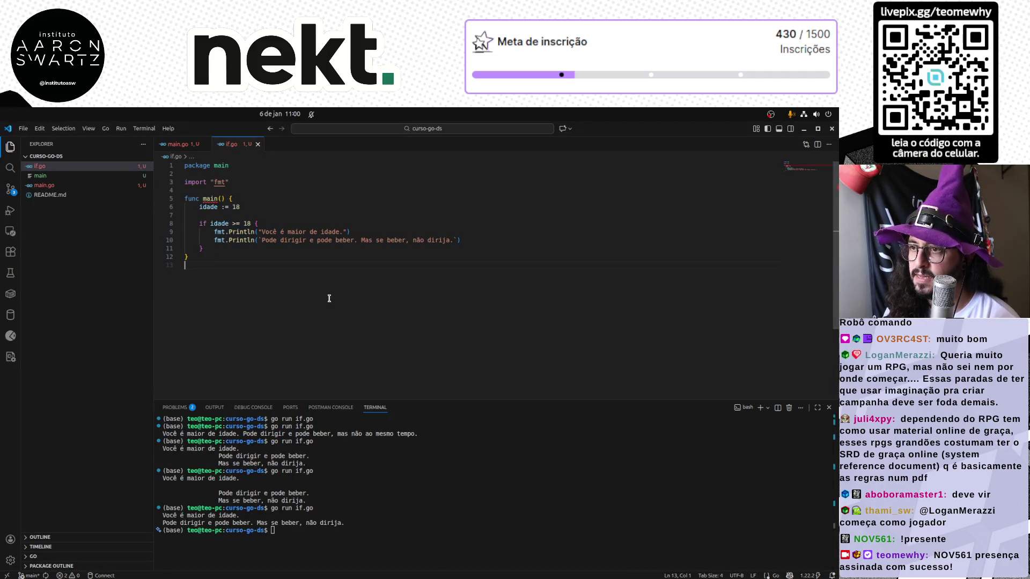
{"action": "left_click", "coordinate": [334, 249]}
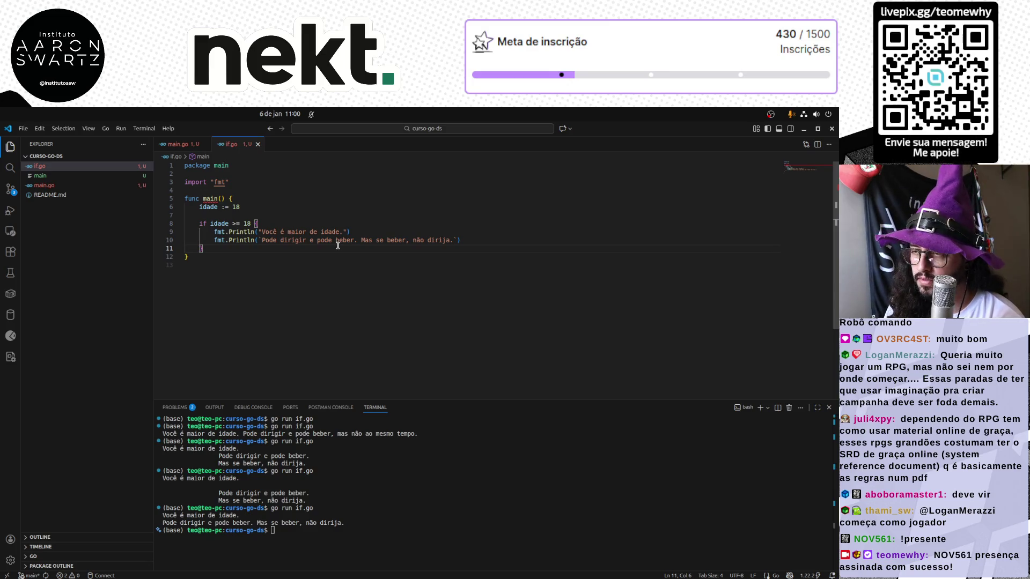
{"action": "type", "text": " else"}
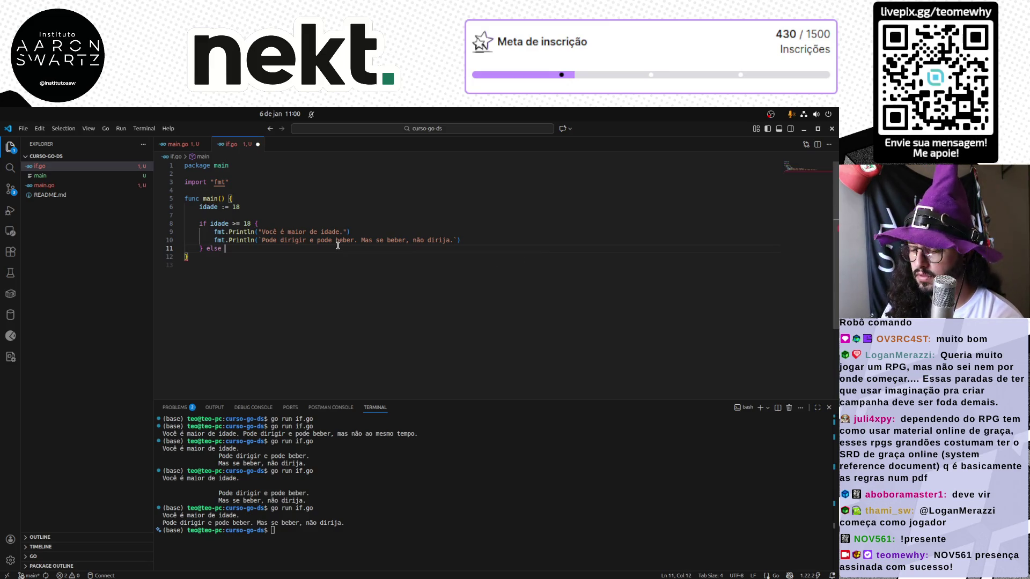
{"action": "type", "text": " if {"}
{"action": "key", "text": "Return"}
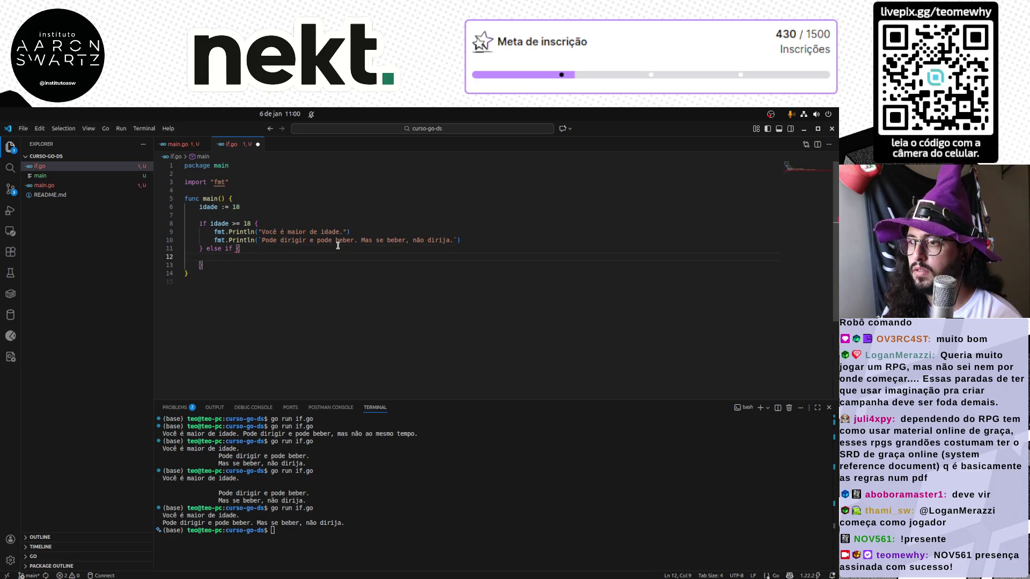
{"action": "key", "text": "Up"}
{"action": "key", "text": "Up"}
{"action": "key", "text": "shift+Down"}
{"action": "key", "text": "shift+End"}
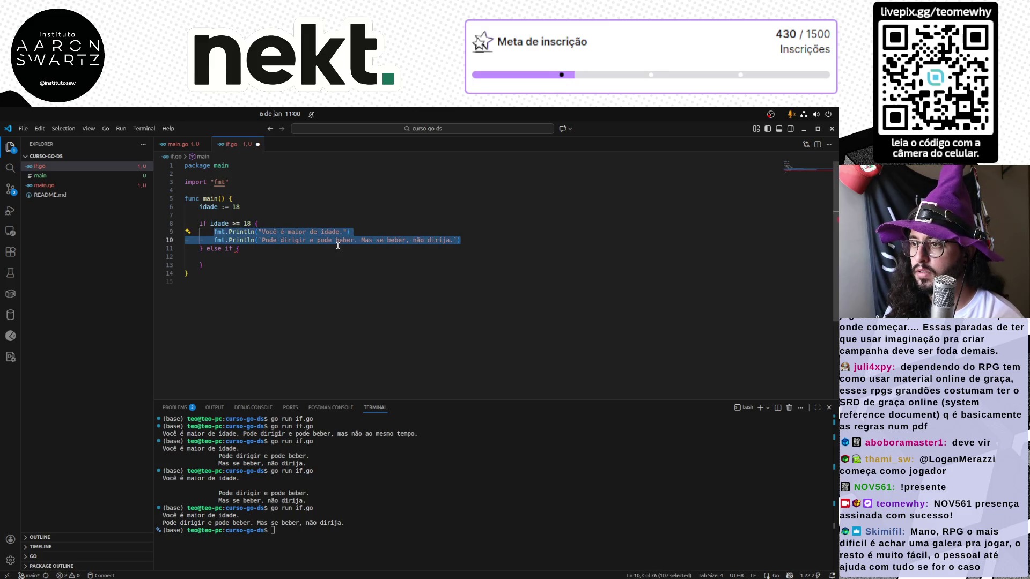
{"action": "key", "text": "Up"}
{"action": "key", "text": "shift+Home"}
{"action": "key", "text": "ctrl+c"}
{"action": "key", "text": "Down"}
{"action": "key", "text": "Down"}
{"action": "key", "text": "Down"}
{"action": "key", "text": "ctrl+v"}
Reword the branch to print 'Você é menor de idade.' and 'Vá para casa beber leite!', then save.
{"action": "key", "text": "Home"}
{"action": "key", "text": "ctrl+Right"}
{"action": "key", "text": "ctrl+Right"}
{"action": "key", "text": "ctrl+Right"}
{"action": "key", "text": "ctrl+Right"}
{"action": "key", "text": "ctrl+Right"}
{"action": "key", "text": "ctrl+BackSpace"}
{"action": "type", "text": "menor"}
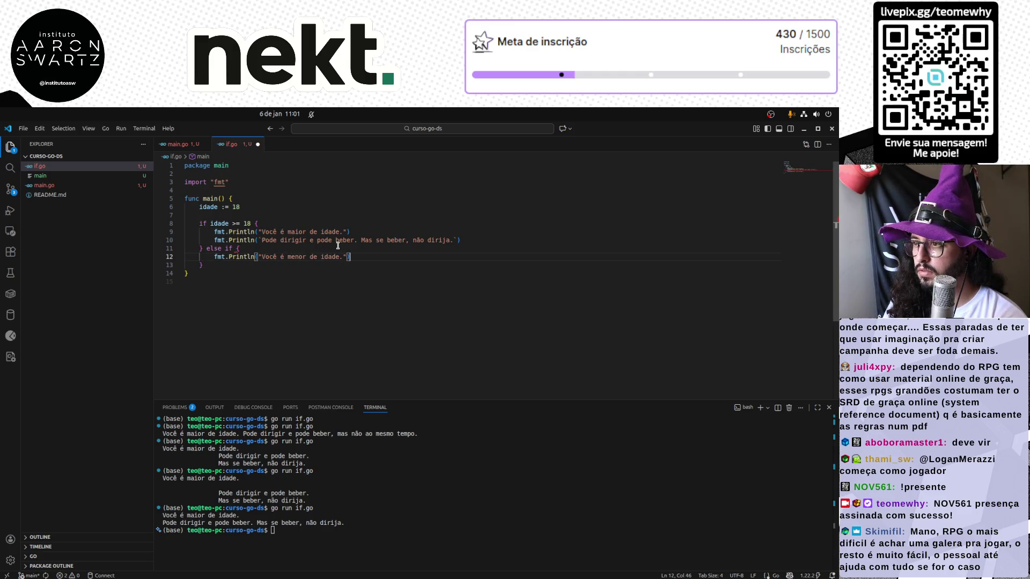
{"action": "key", "text": "shift+Home"}
{"action": "key", "text": "shift+alt+Down"}
{"action": "key", "text": "Home"}
{"action": "key", "text": "ctrl+Right"}
{"action": "key", "text": "ctrl+Right"}
{"action": "key", "text": "ctrl+Right"}
{"action": "key", "text": "ctrl+Left"}
{"action": "key", "text": "shift+End"}
{"action": "key", "text": "shift+Left"}
{"action": "key", "text": "shift+Left"}
{"action": "type", "text": "Vá para casa be"}
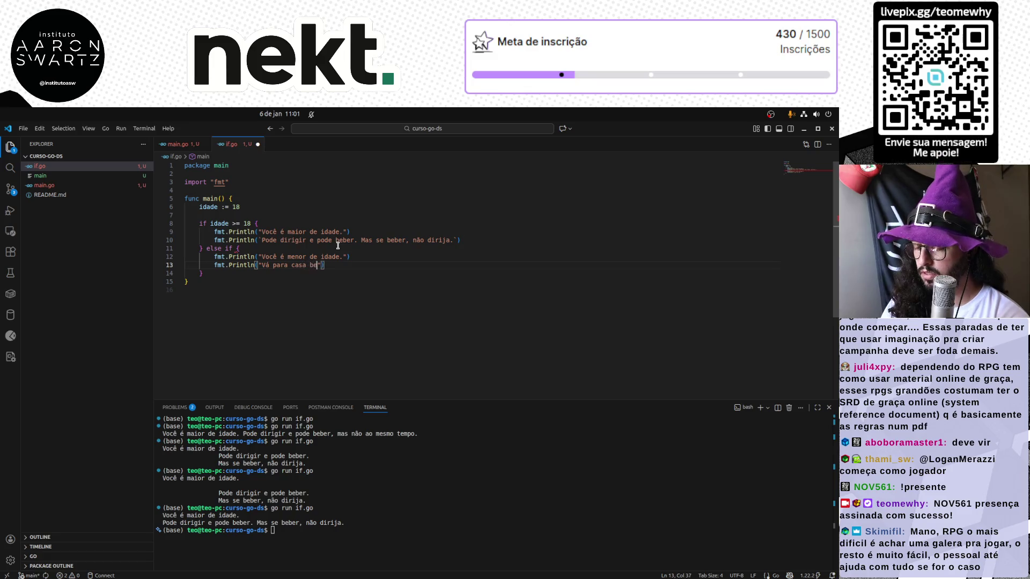
{"action": "type", "text": "ber leite!"}
{"action": "key", "text": "ctrl+s"}
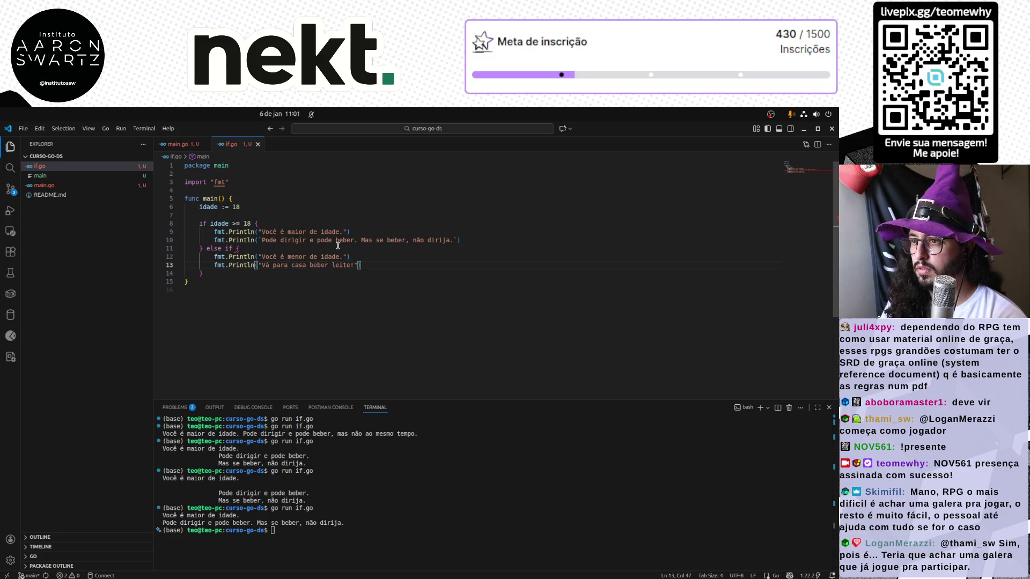
Turn the else if into a plain else and check its closing brace placement.
{"action": "key", "text": "Up"}
{"action": "key", "text": "Up"}
{"action": "key", "text": "ctrl+Left"}
{"action": "key", "text": "ctrl+Left"}
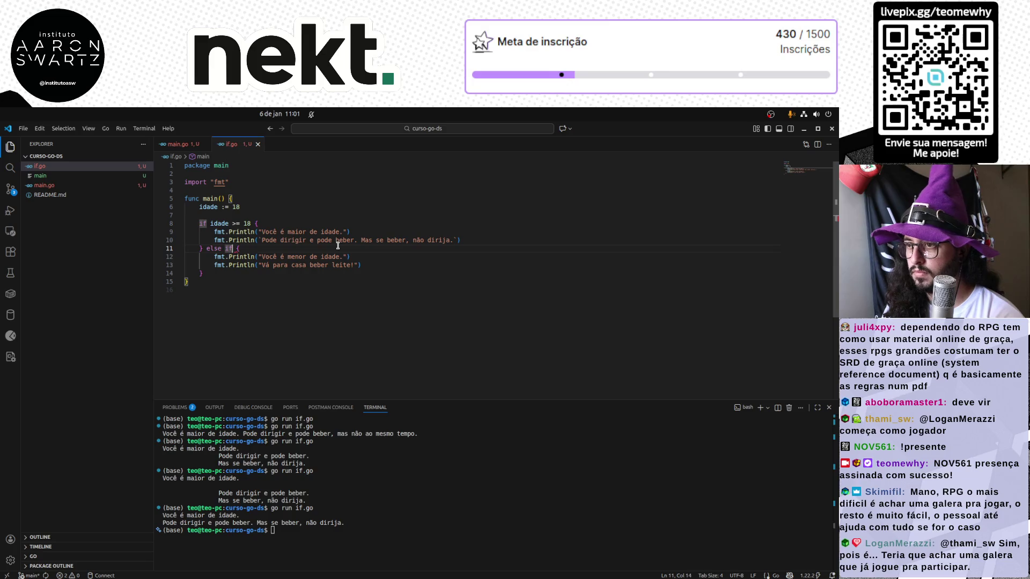
{"action": "key", "text": "BackSpace"}
{"action": "key", "text": "BackSpace"}
{"action": "key", "text": "BackSpace"}
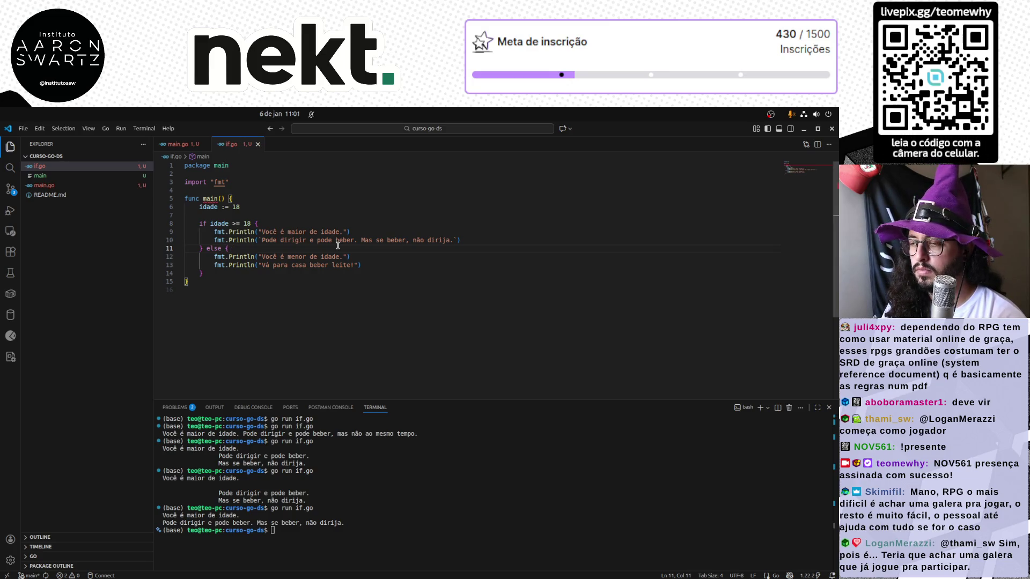
{"action": "key", "text": "Right"}
{"action": "key", "text": "Down"}
{"action": "key", "text": "Down"}
{"action": "key", "text": "Down"}
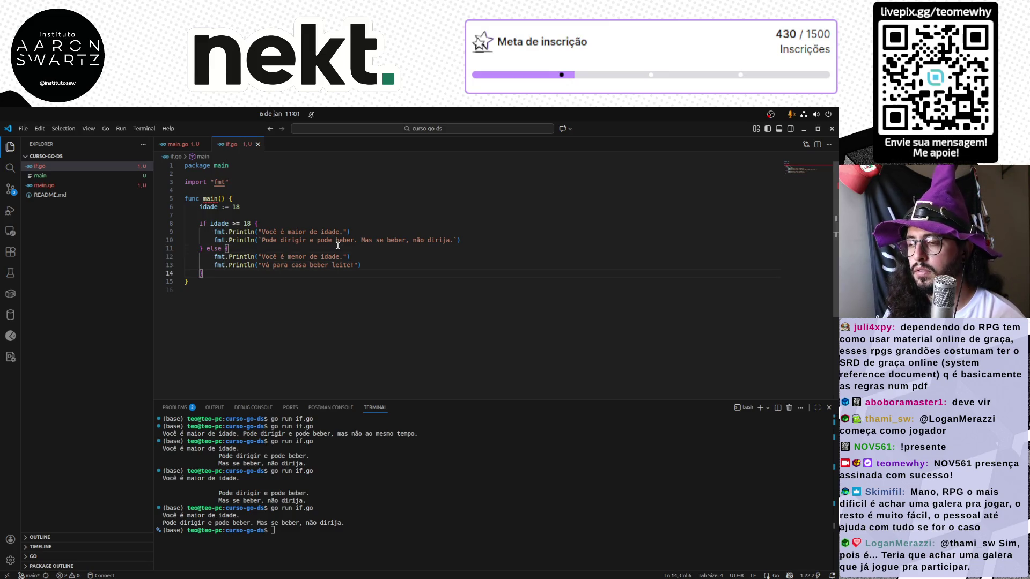
{"action": "key", "text": "Down"}
{"action": "key", "text": "Down"}
{"action": "key", "text": "Up"}
{"action": "key", "text": "Up"}
{"action": "key", "text": "Up"}
{"action": "key", "text": "Up"}
{"action": "key", "text": "Right"}
{"action": "key", "text": "Return"}
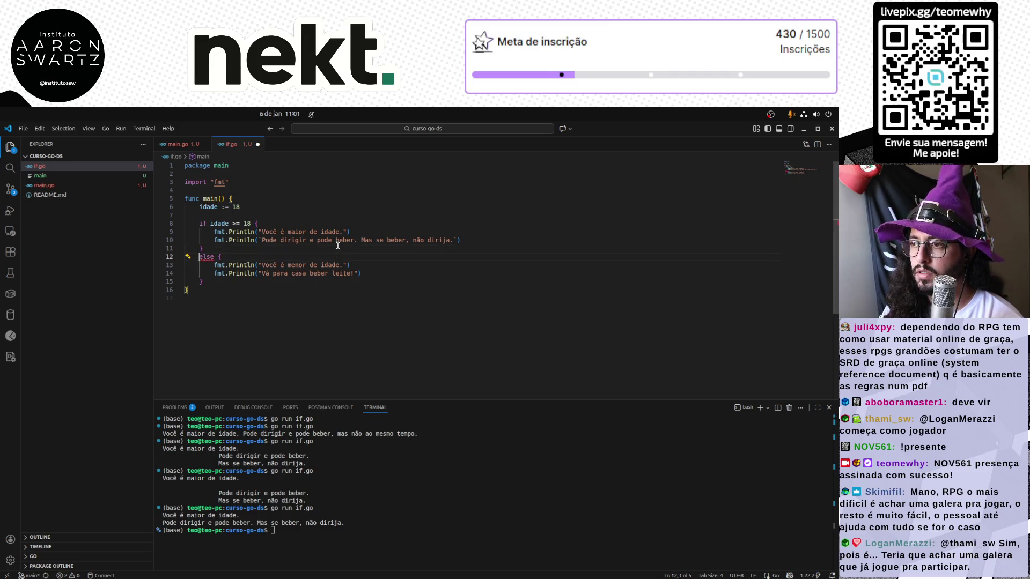
{"action": "key", "text": "BackSpace"}
{"action": "key", "text": "BackSpace"}
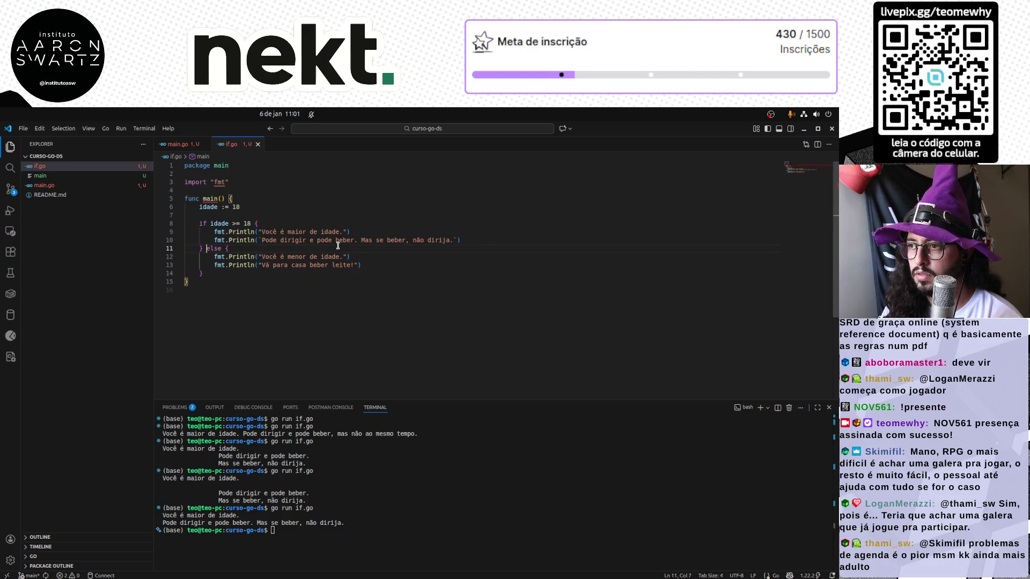
{"action": "left_click", "coordinate": [299, 314]}
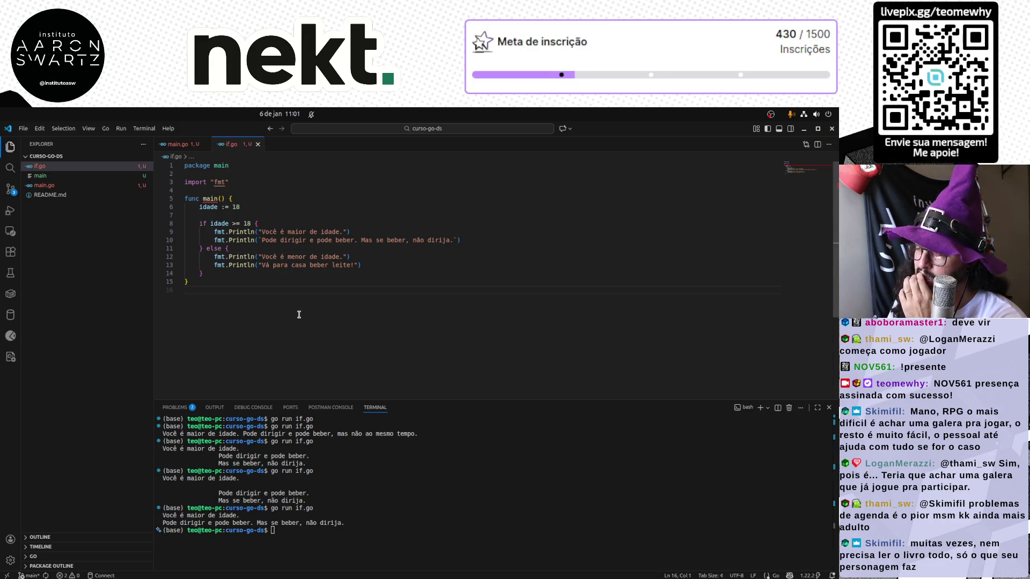
{"action": "left_click", "coordinate": [224, 248]}
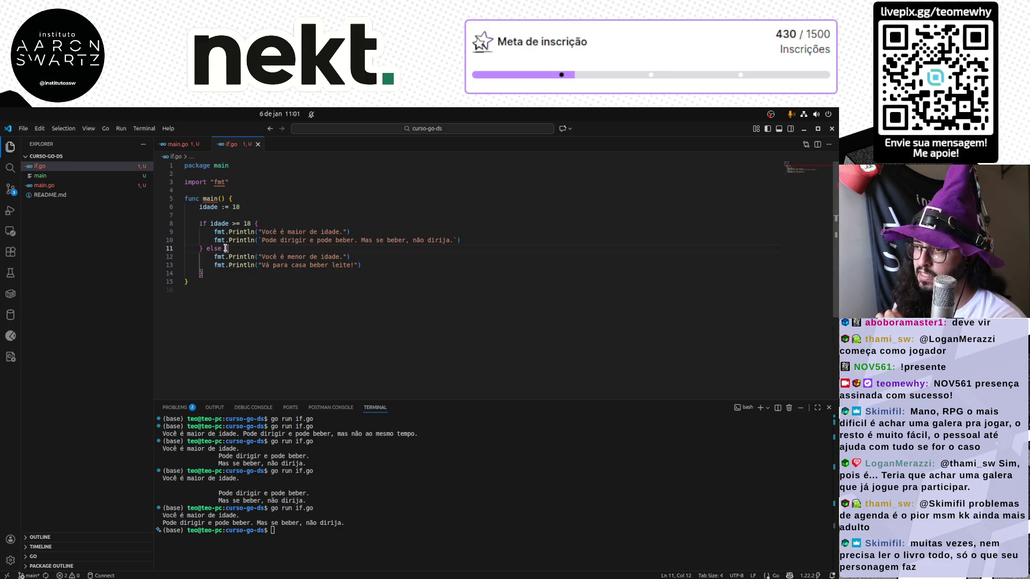
Remove the empty trailing line, select the whole if.go program and head toward Google Slides.
{"action": "left_click", "coordinate": [256, 297]}
{"action": "key", "text": "ctrl+a"}
{"action": "left_click", "coordinate": [255, 298]}
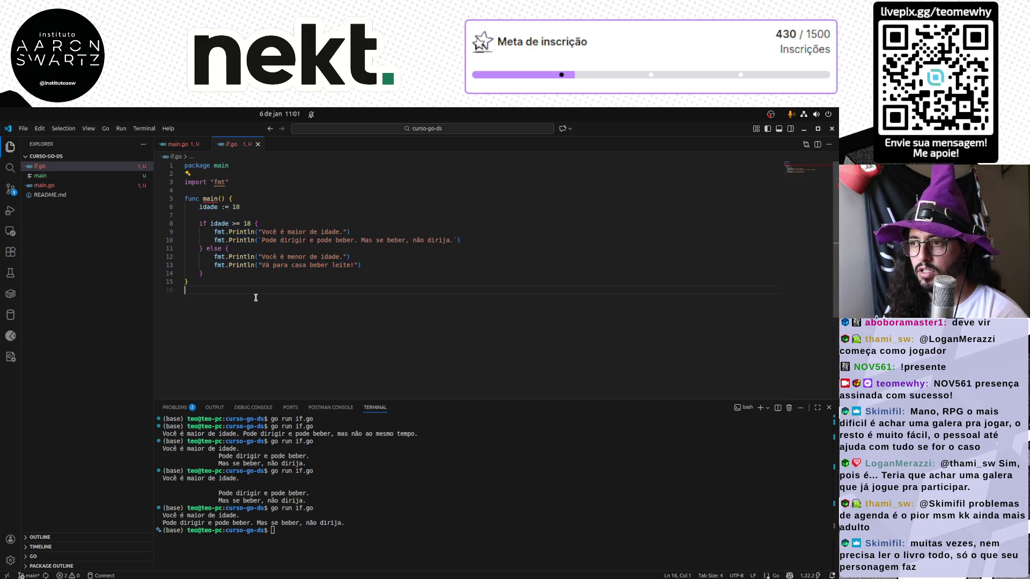
{"action": "key", "text": "BackSpace"}
{"action": "key", "text": "ctrl+a"}
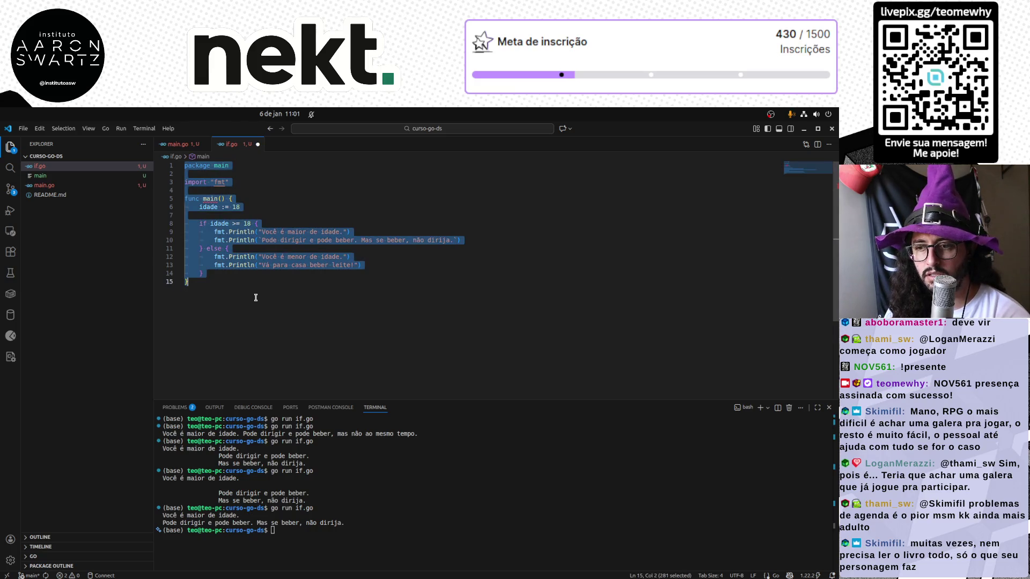
{"action": "key", "text": "alt+Tab"}
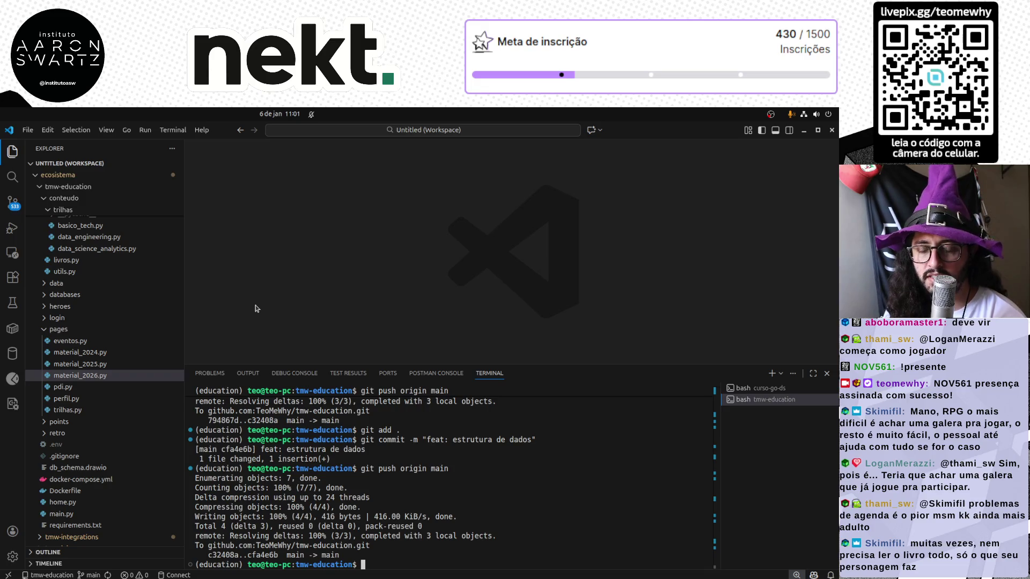
{"action": "key", "text": "alt+Tab"}
{"action": "key", "text": "alt+Tab"}
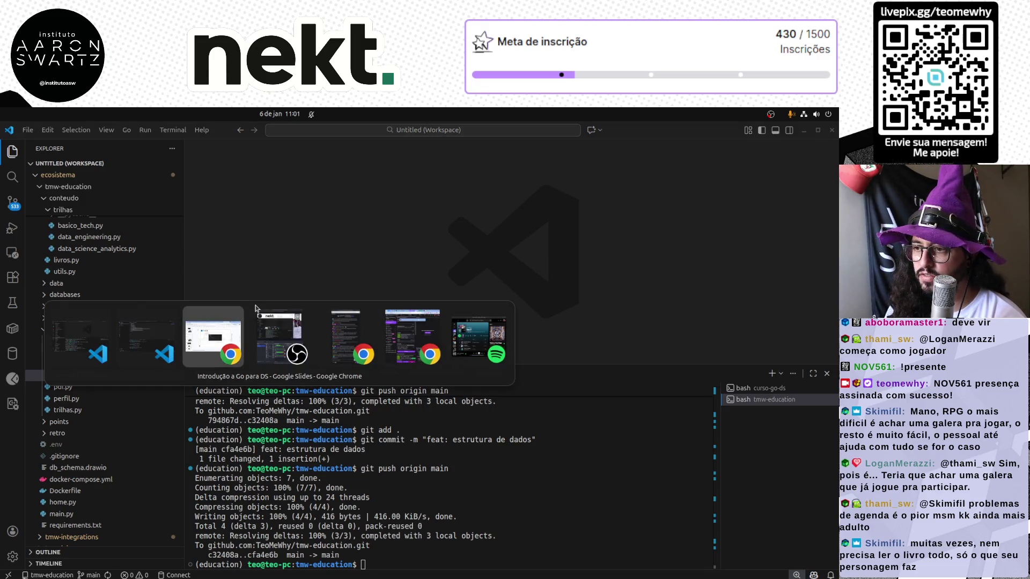
{"action": "key", "text": "alt+Tab"}
Move the minor-age prints into the idade < 18 block and cut the adult prints out of it.
{"action": "key", "text": "shift+Down"}
{"action": "key", "text": "shift+End"}
{"action": "key", "text": "alt+Up"}
{"action": "key", "text": "alt+Up"}
{"action": "key", "text": "Down"}
{"action": "key", "text": "Down"}
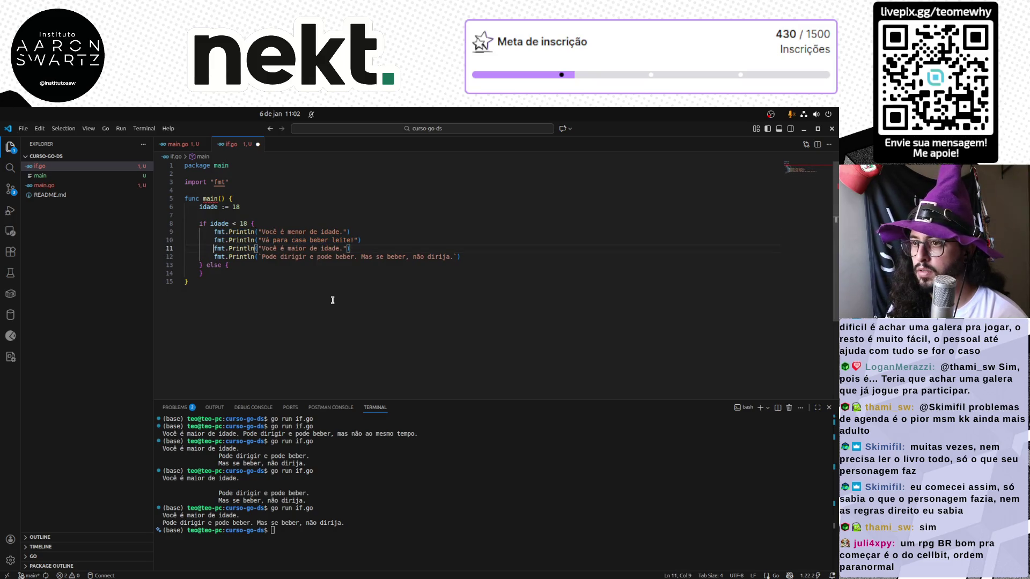
{"action": "key", "text": "shift+Down"}
{"action": "key", "text": "shift+End"}
{"action": "key", "text": "BackSpace"}
{"action": "key", "text": "Down"}
{"action": "key", "text": "End"}
{"action": "key", "text": "Return"}
Add an empty 'else if idade >= 70' branch and paste the adult prints into a new else block.
{"action": "key", "text": "Up"}
{"action": "key", "text": "End"}
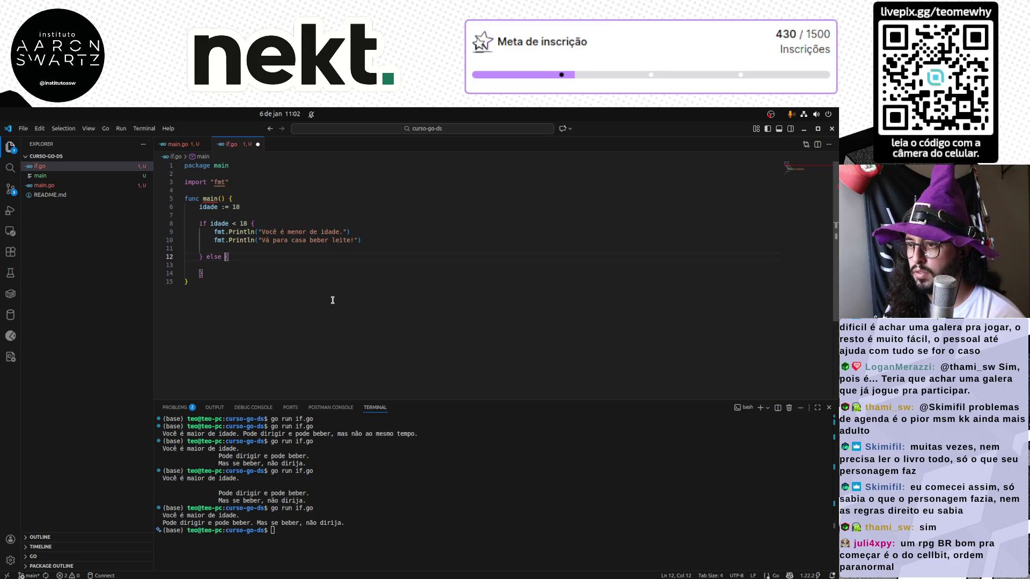
{"action": "type", "text": "if"}
{"action": "type", "text": " idade "}
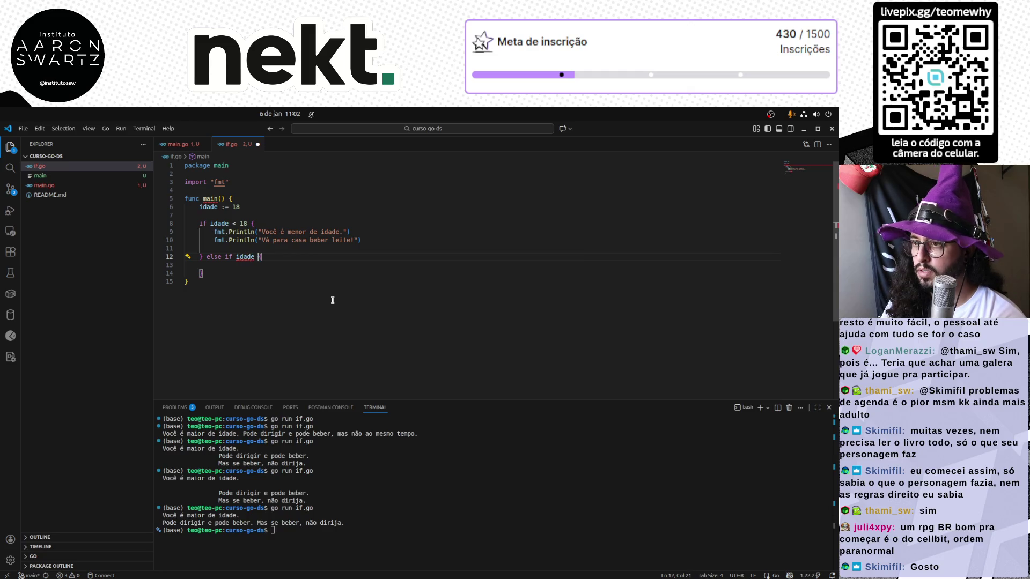
{"action": "type", "text": ">"}
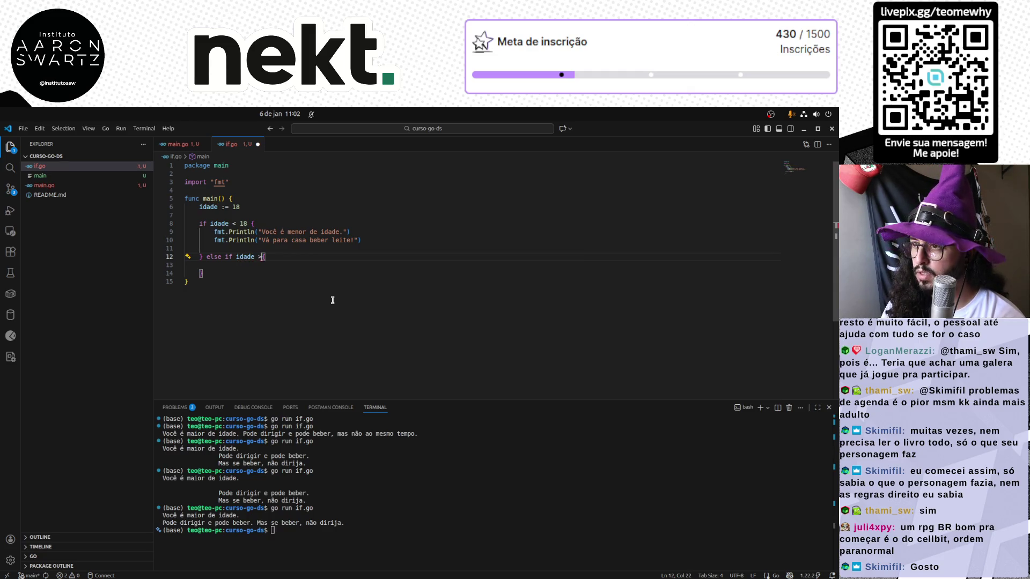
{"action": "key", "text": "Down"}
{"action": "key", "text": "Down"}
{"action": "type", "text": "else {"}
{"action": "key", "text": "Return"}
{"action": "key", "text": "ctrl+v"}
{"action": "key", "text": "Up"}
{"action": "key", "text": "Up"}
{"action": "key", "text": "Up"}
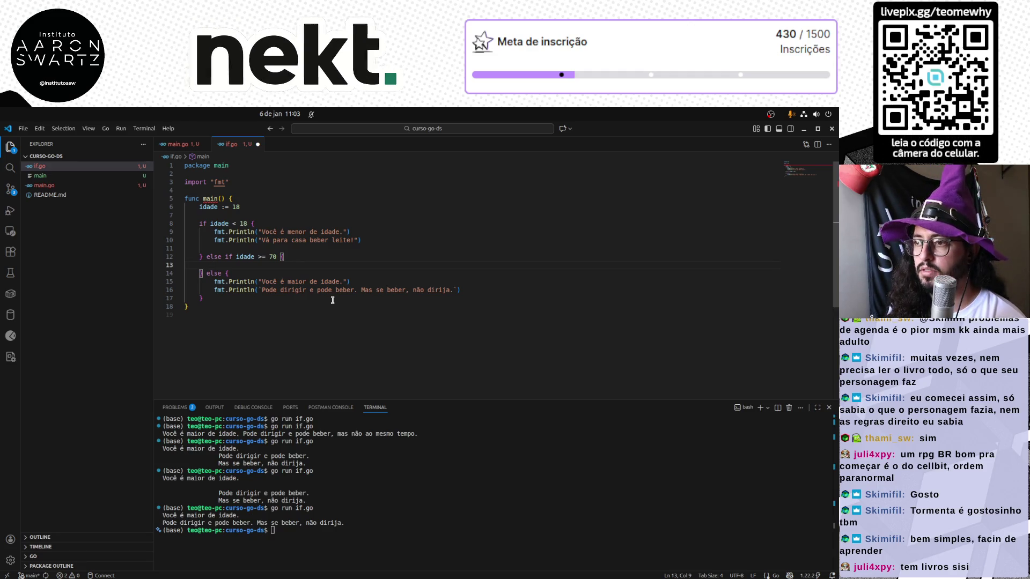
{"action": "type", "text": "fmt."}
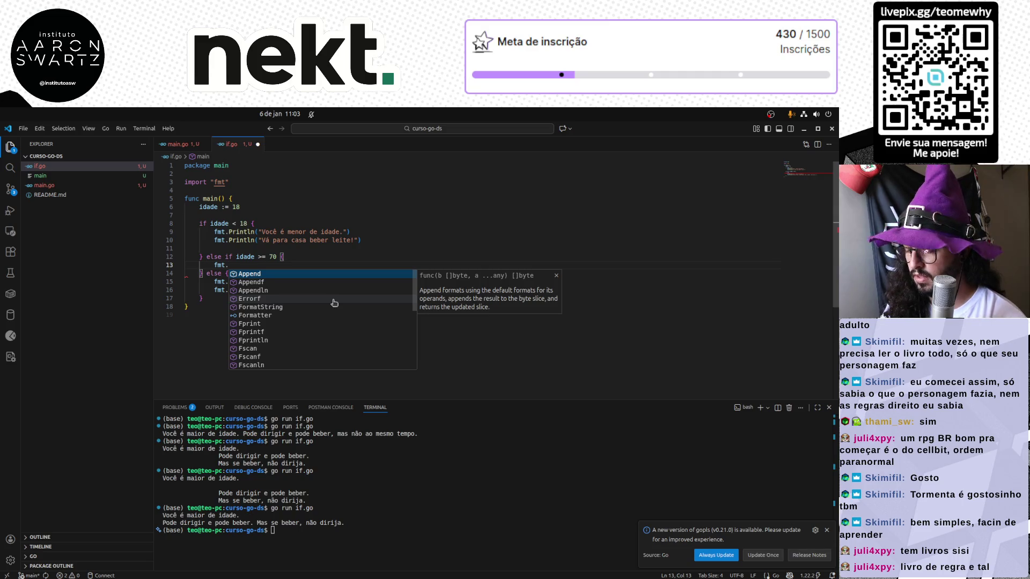
{"action": "type", "text": "Println("}
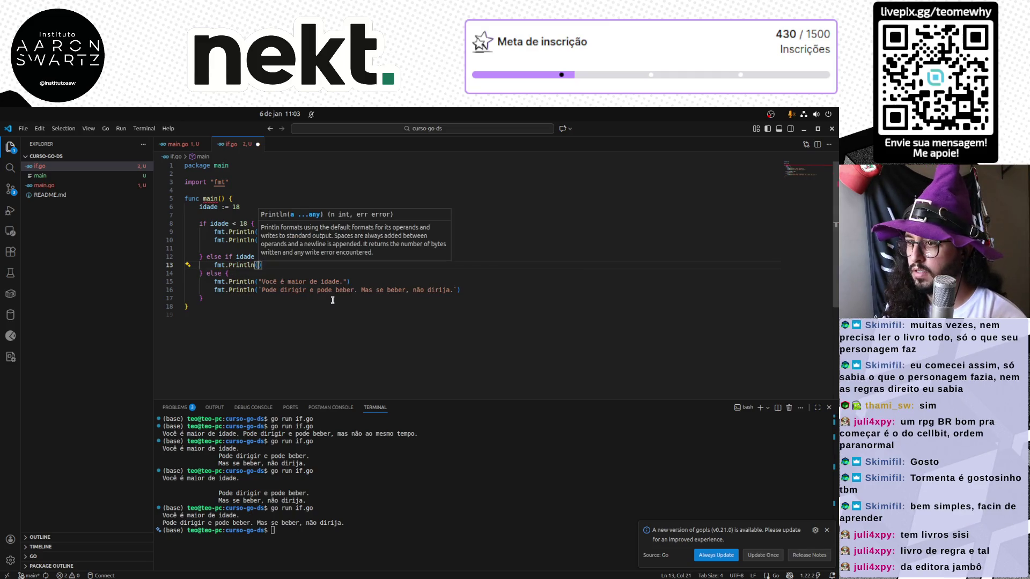
Fill the idade >= 70 branch with 'Você é maior de idade.' and duplicate the line.
{"action": "key", "text": "alt+Tab"}
{"action": "key", "text": "alt+Tab"}
{"action": "key", "text": "alt+Tab"}
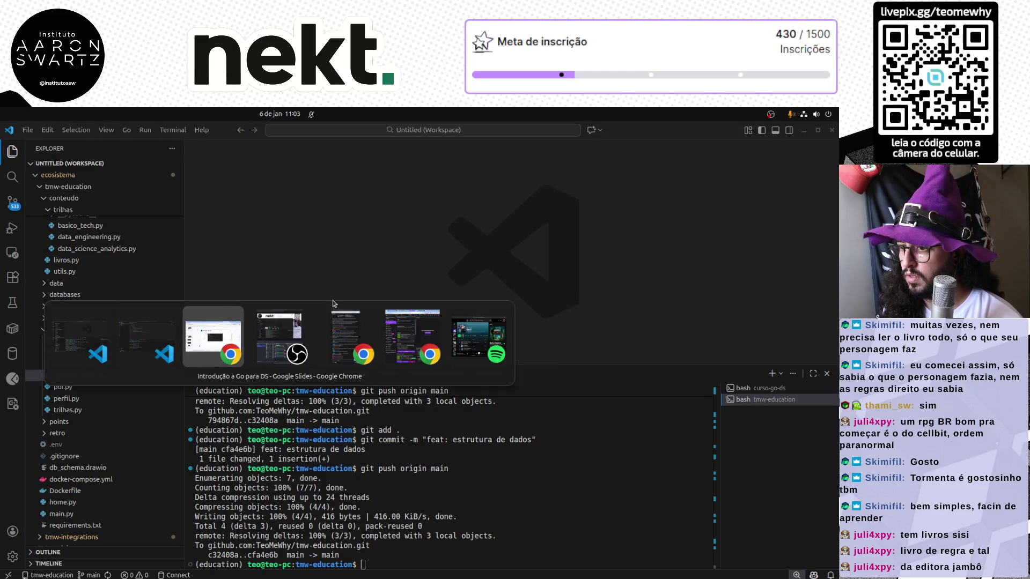
{"action": "key", "text": "alt+Tab"}
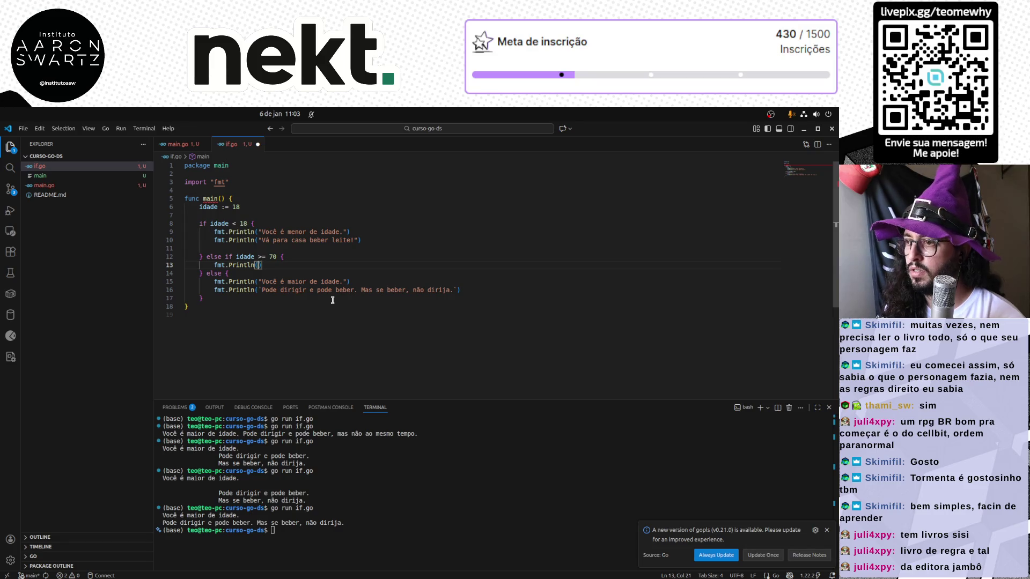
{"action": "key", "text": "Down"}
{"action": "key", "text": "Down"}
{"action": "key", "text": "Escape"}
{"action": "key", "text": "shift+Home"}
{"action": "key", "text": "ctrl+c"}
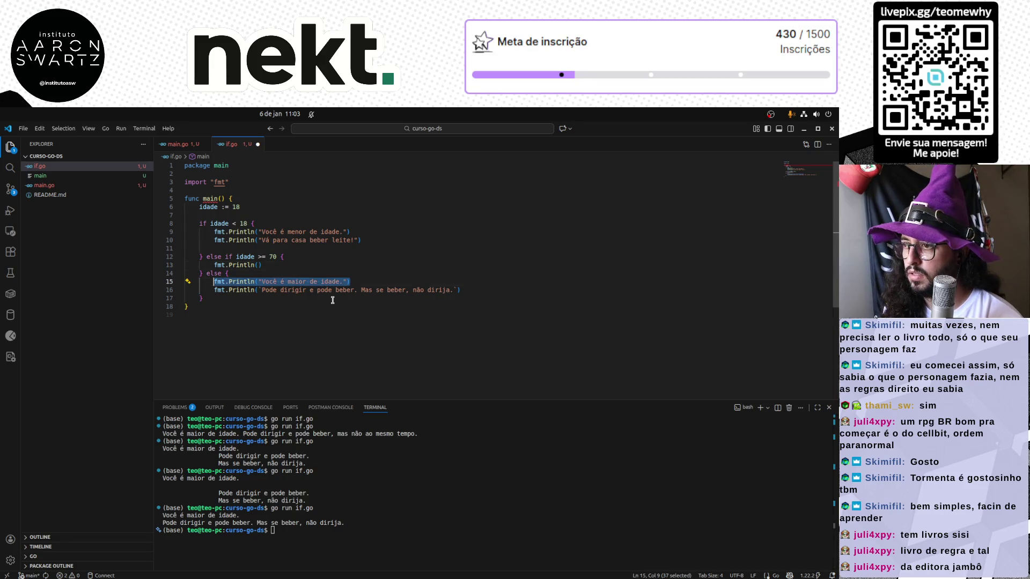
{"action": "key", "text": "Up"}
{"action": "key", "text": "Up"}
{"action": "key", "text": "shift+End"}
{"action": "key", "text": "ctrl+v"}
{"action": "key", "text": "shift+alt+Down"}
Retype the duplicate as 'Beba com moderação.' and delete the blank line before else if.
{"action": "key", "text": "Left"}
{"action": "key", "text": "Left"}
{"action": "key", "text": "Left"}
{"action": "key", "text": "ctrl+shift+Left"}
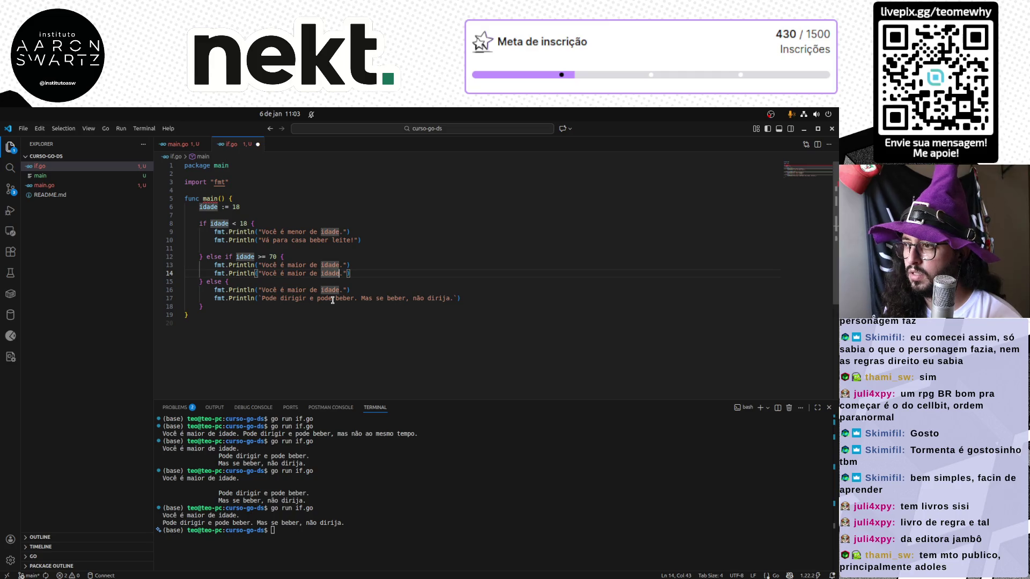
{"action": "key", "text": "ctrl+shift+Left"}
{"action": "key", "text": "ctrl+shift+Left"}
{"action": "key", "text": "ctrl+shift+Left"}
{"action": "key", "text": "ctrl+shift+Left"}
{"action": "type", "text": "E"}
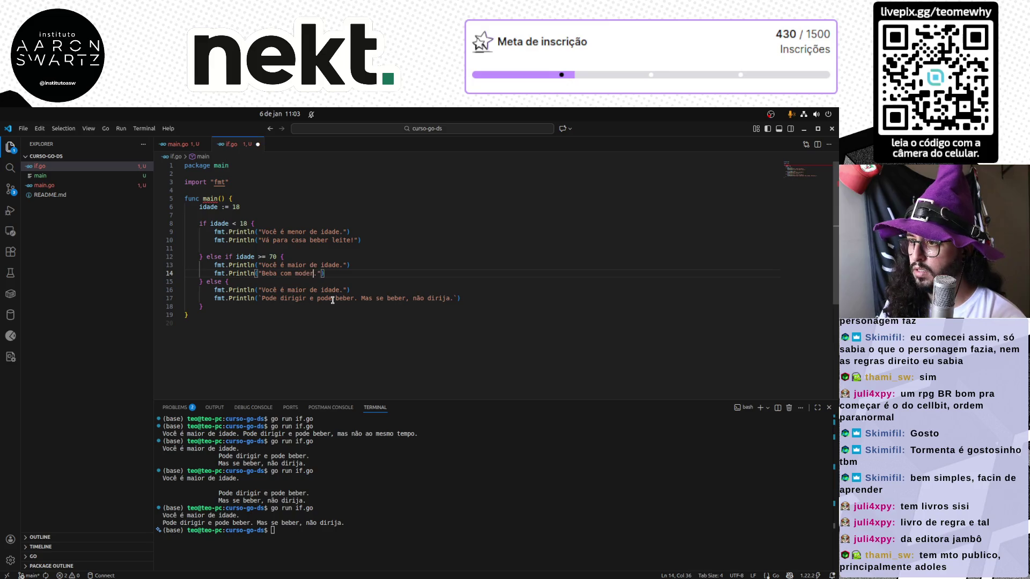
{"action": "type", "text": "ção"}
{"action": "key", "text": "Up"}
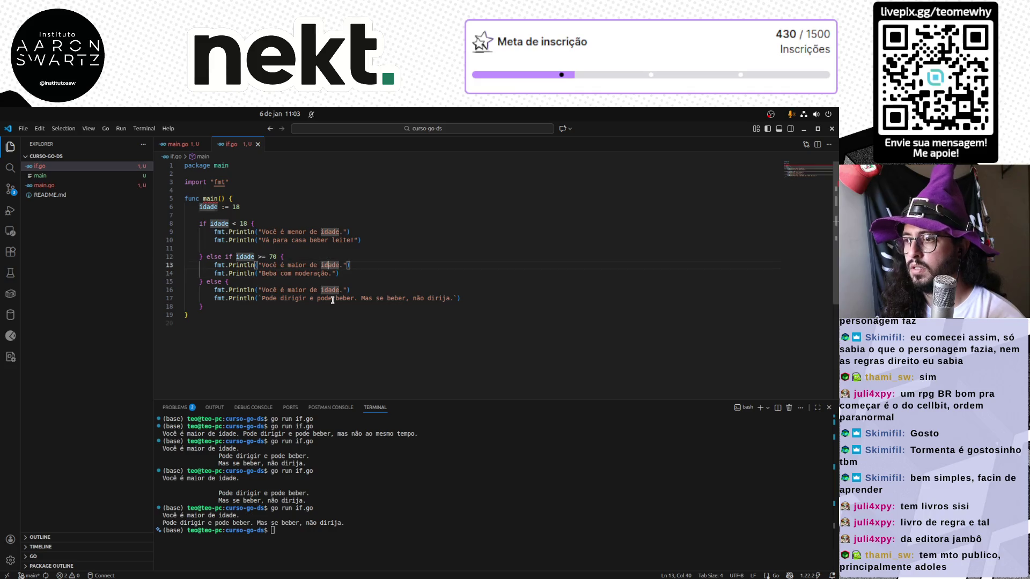
{"action": "key", "text": "Up"}
{"action": "key", "text": "Up"}
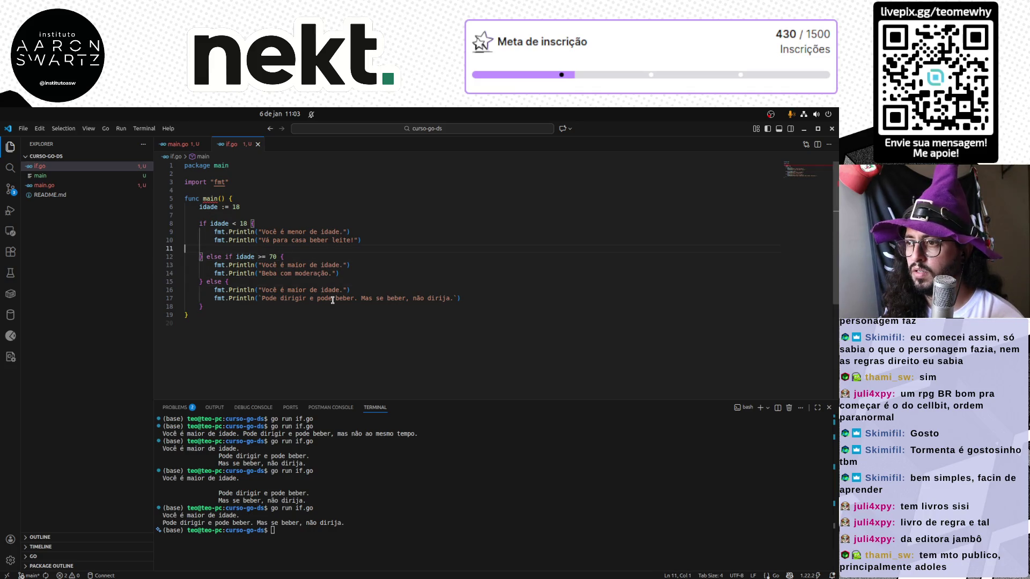
{"action": "key", "text": "ctrl+shift+k"}
{"action": "key", "text": "End"}
{"action": "key", "text": "Home"}
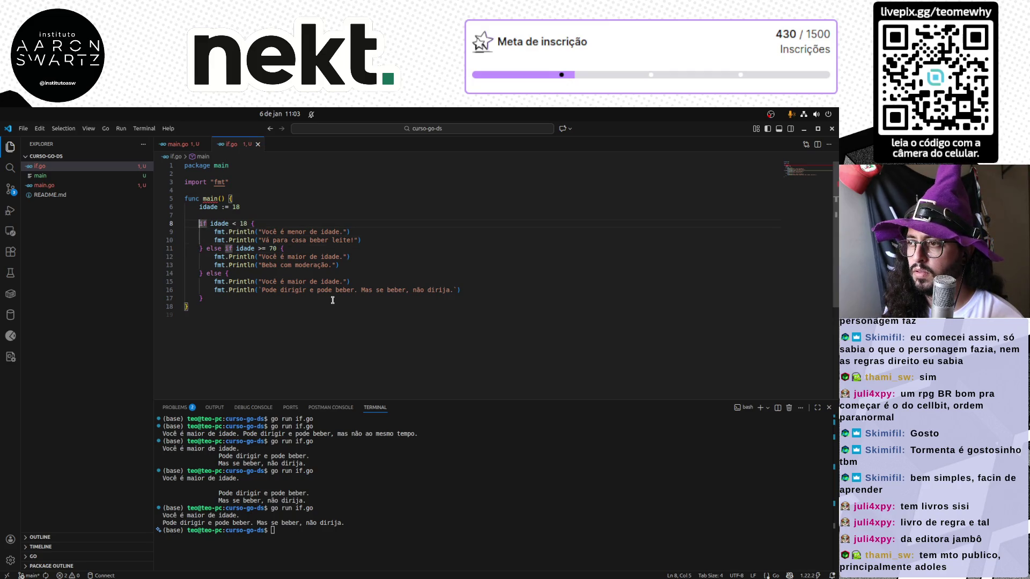
Space out the if, else if and else blocks with blank lines, then format and save if.go.
{"action": "key", "text": "Return"}
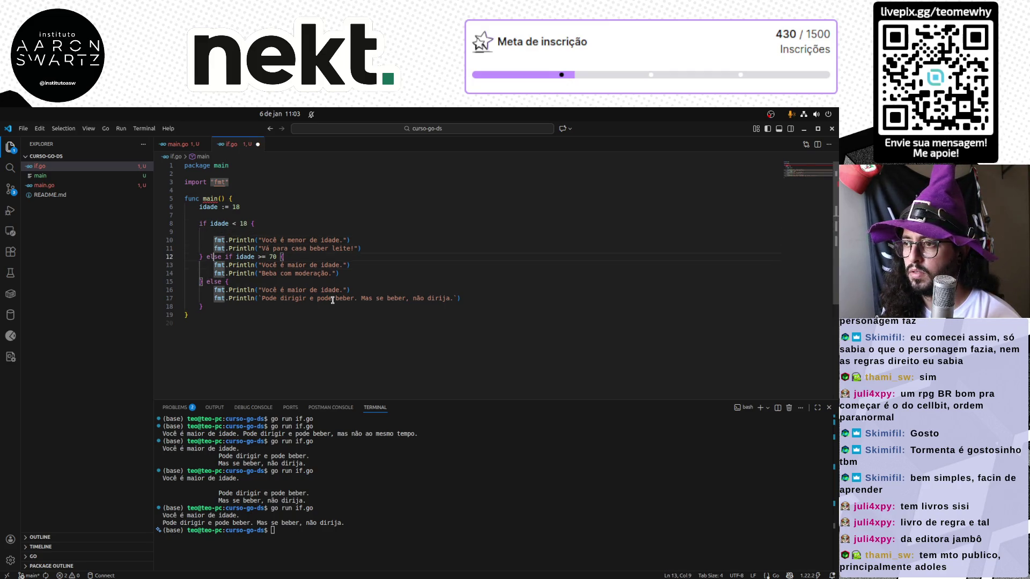
{"action": "key", "text": "Return"}
{"action": "key", "text": "Down"}
{"action": "key", "text": "Down"}
{"action": "key", "text": "Down"}
{"action": "key", "text": "Return"}
{"action": "key", "text": "Tab"}
{"action": "key", "text": "End"}
{"action": "key", "text": "Return"}
{"action": "key", "text": "Down"}
{"action": "key", "text": "Down"}
{"action": "key", "text": "Home"}
{"action": "key", "text": "Up"}
{"action": "key", "text": "Up"}
{"action": "key", "text": "Up"}
{"action": "key", "text": "Up"}
{"action": "key", "text": "Up"}
{"action": "key", "text": "Up"}
{"action": "key", "text": "End"}
{"action": "key", "text": "Return"}
{"action": "key", "text": "ctrl+s"}
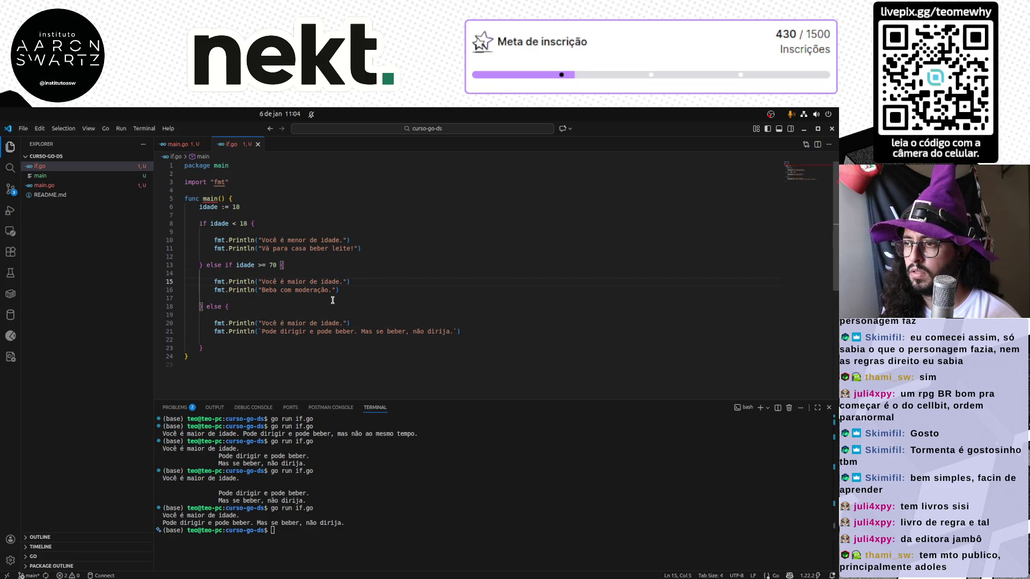
{"action": "key", "text": "Up"}
{"action": "key", "text": "Up"}
{"action": "key", "text": "Up"}
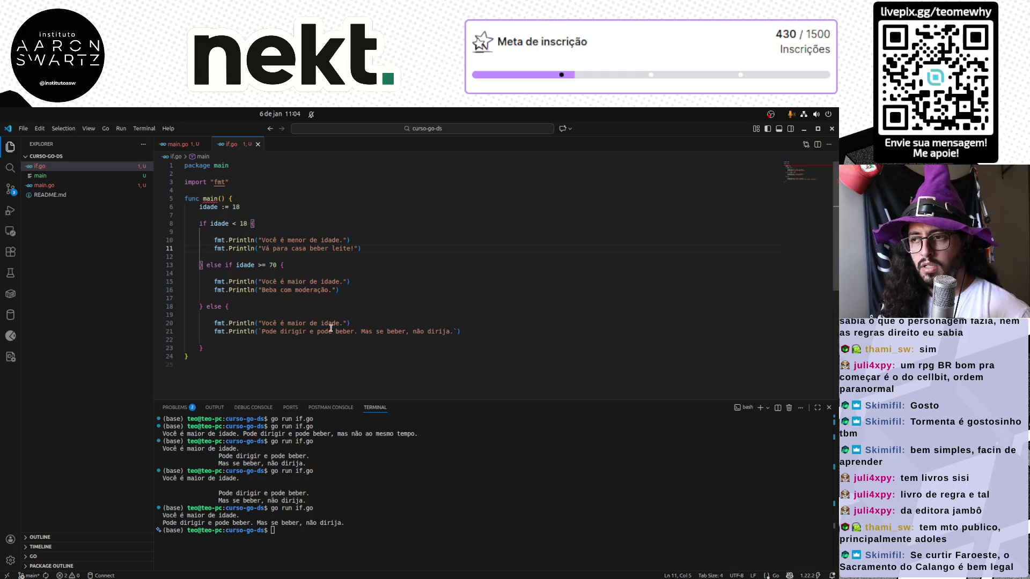
Reword the else message to end 'Se beber, não dirija.' and select the whole program.
{"action": "left_click", "coordinate": [297, 369]}
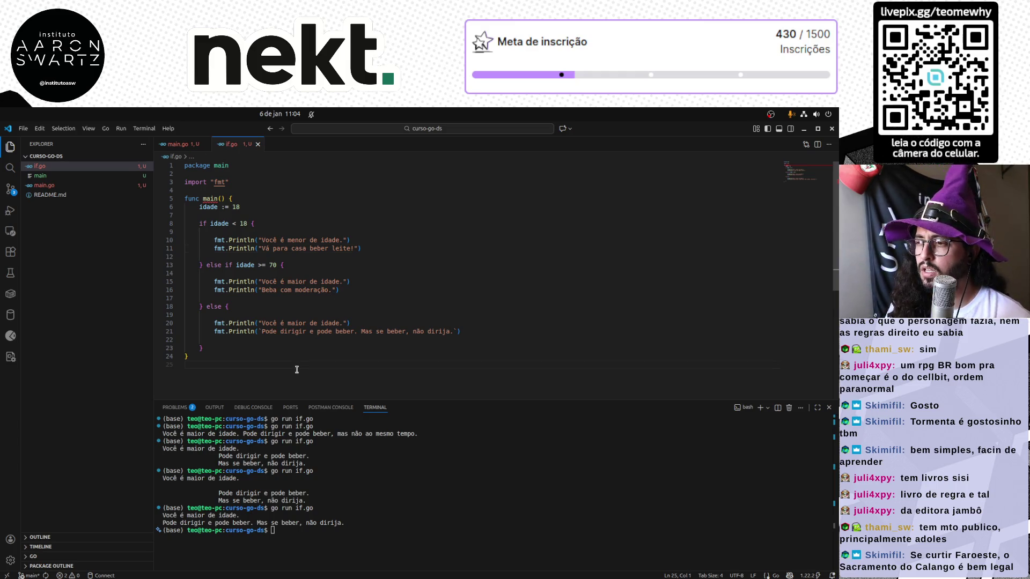
{"action": "left_click", "coordinate": [378, 331]}
{"action": "key", "text": "BackSpace"}
{"action": "key", "text": "BackSpace"}
{"action": "key", "text": "BackSpace"}
{"action": "type", "text": "Se"}
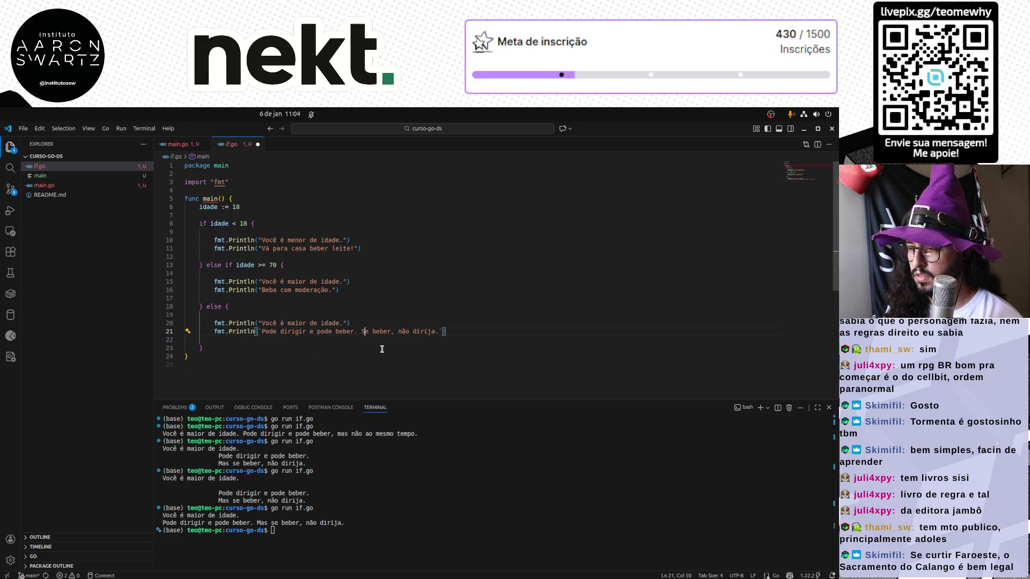
{"action": "key", "text": "ctrl+End"}
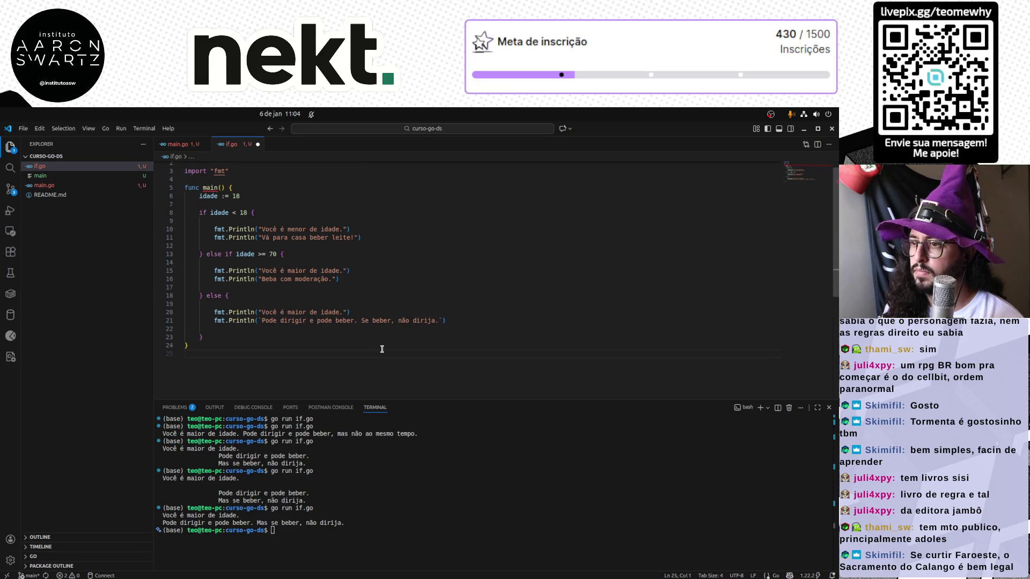
{"action": "key", "text": "ctrl+a"}
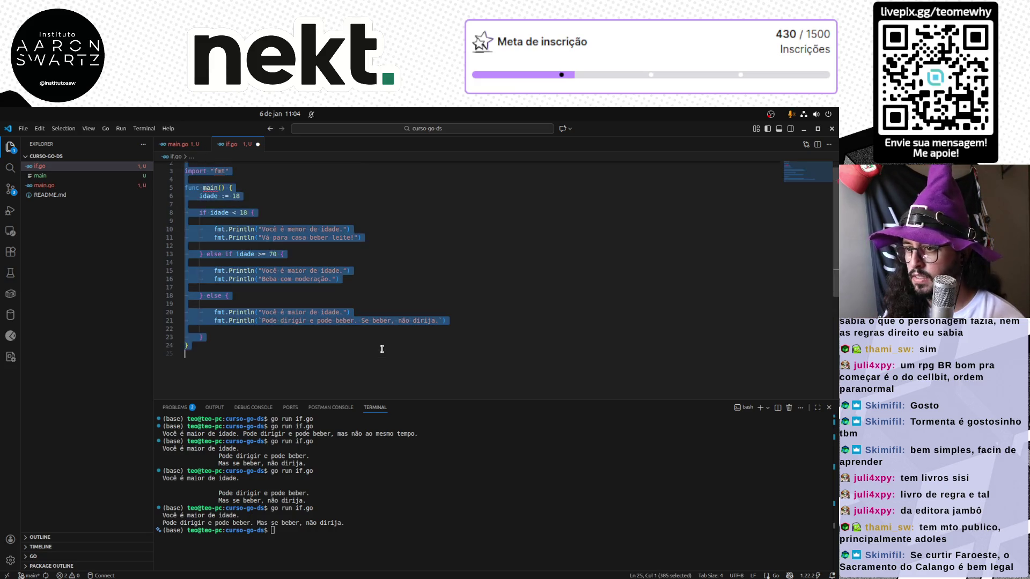
{"action": "key", "text": "alt+Tab"}
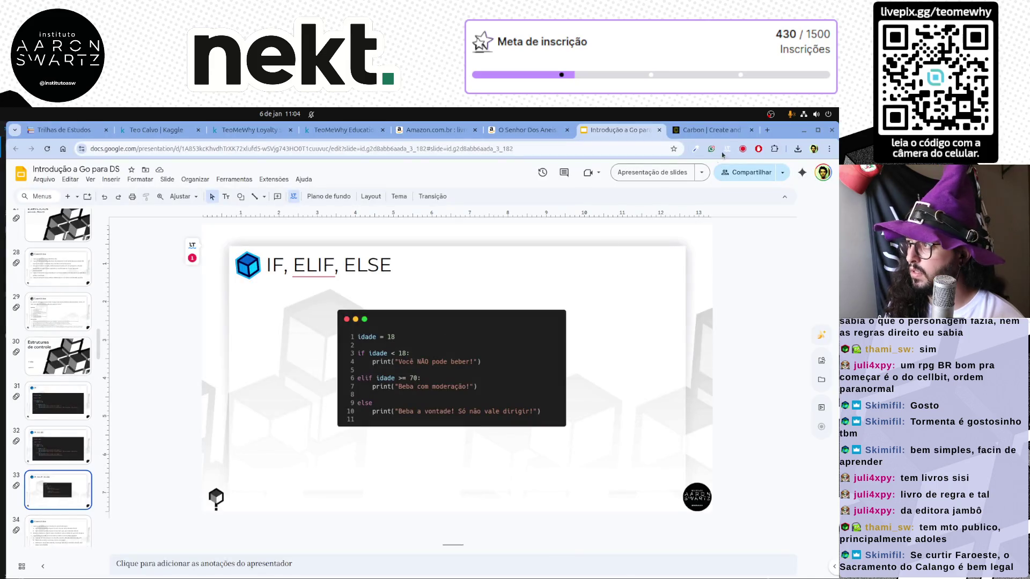
Paste the updated if / else if / else program over Carbon's old code.
{"action": "key", "text": "ctrl+Tab"}
{"action": "left_click", "coordinate": [434, 383]}
{"action": "key", "text": "ctrl+a"}
{"action": "key", "text": "ctrl+v"}
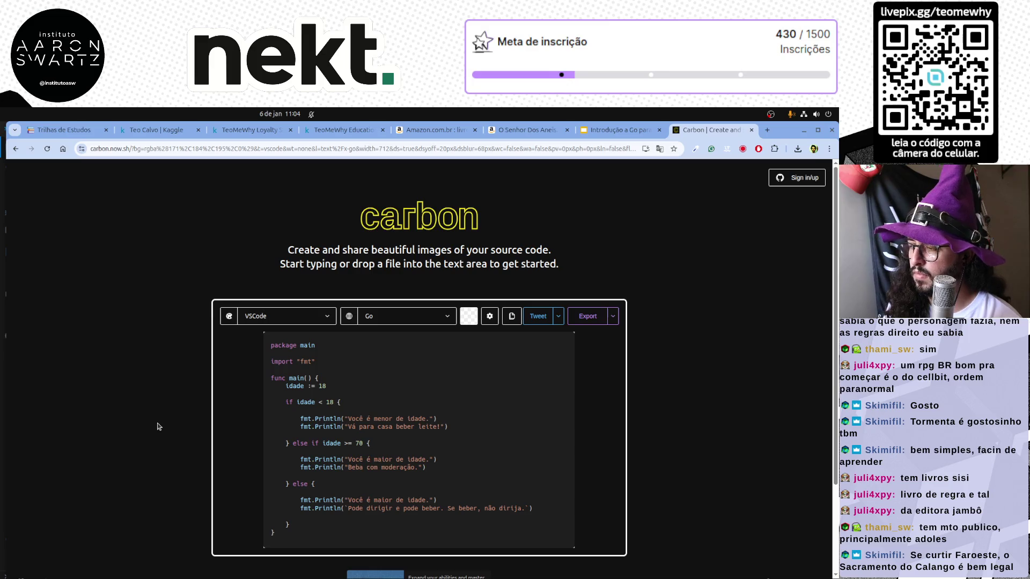
Export the Carbon code image as if_else_if.png.
{"action": "left_click", "coordinate": [587, 315]}
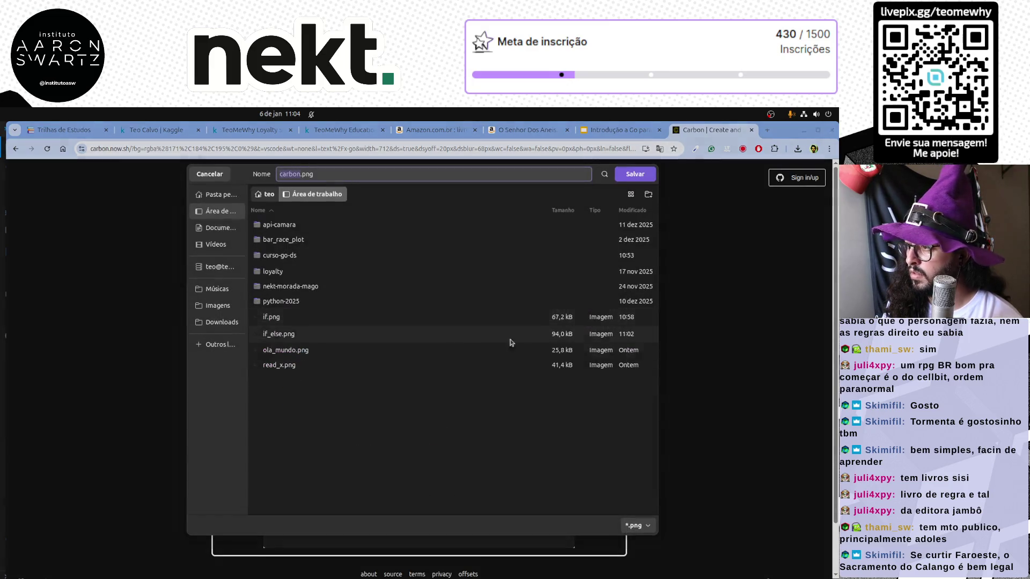
{"action": "left_click", "coordinate": [270, 318]}
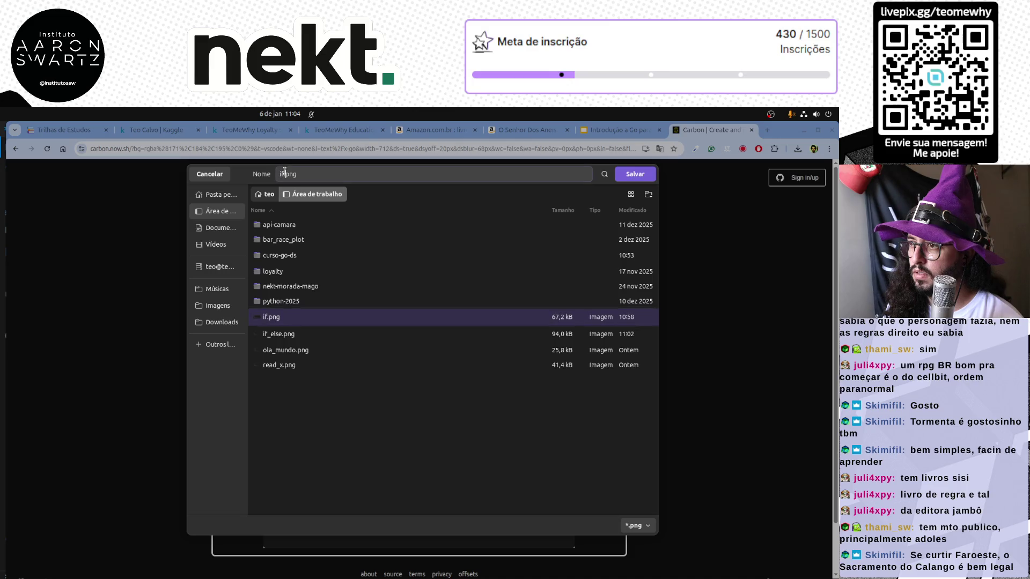
{"action": "type", "text": "_else"}
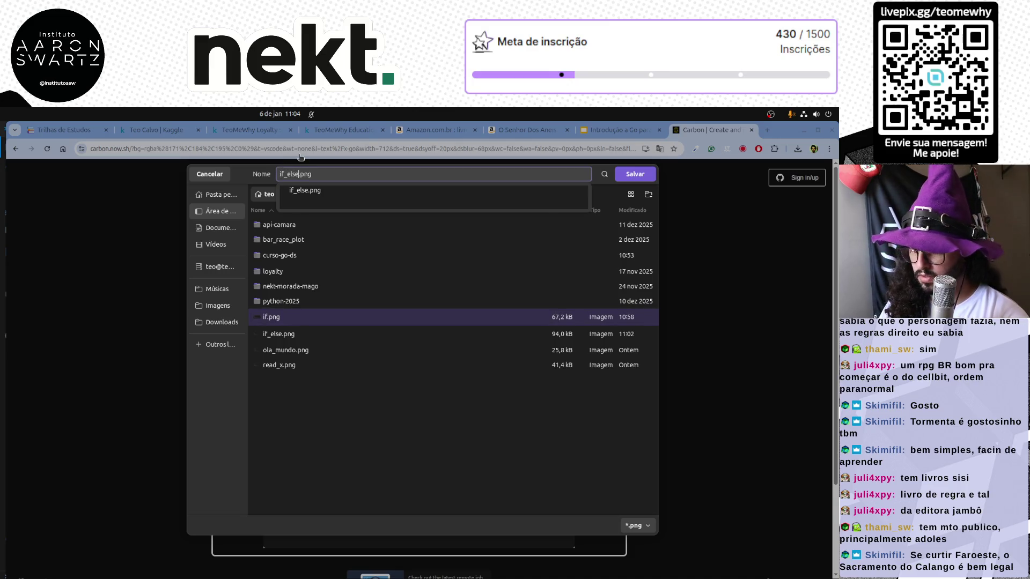
{"action": "type", "text": "_if"}
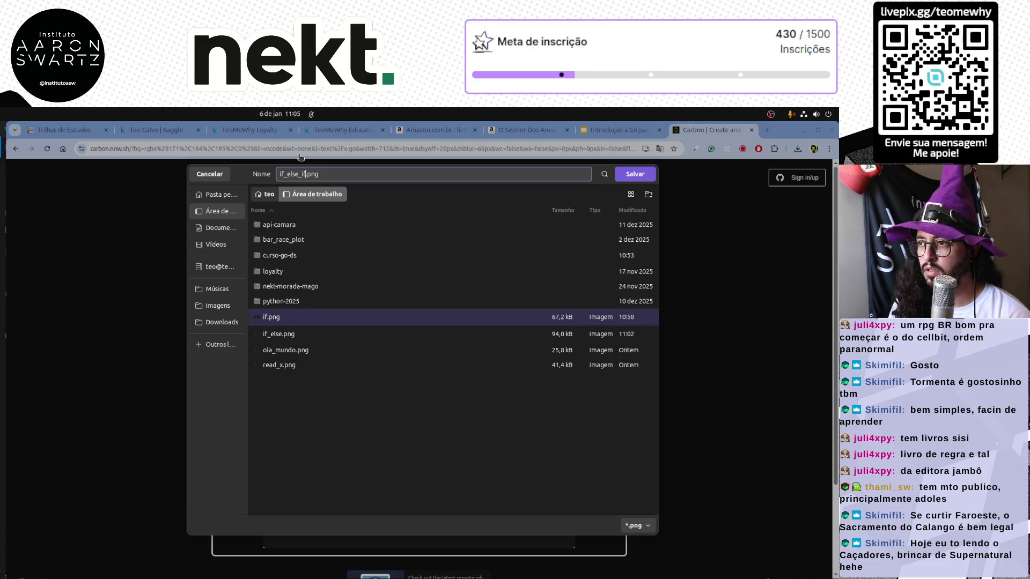
{"action": "left_click", "coordinate": [641, 176]}
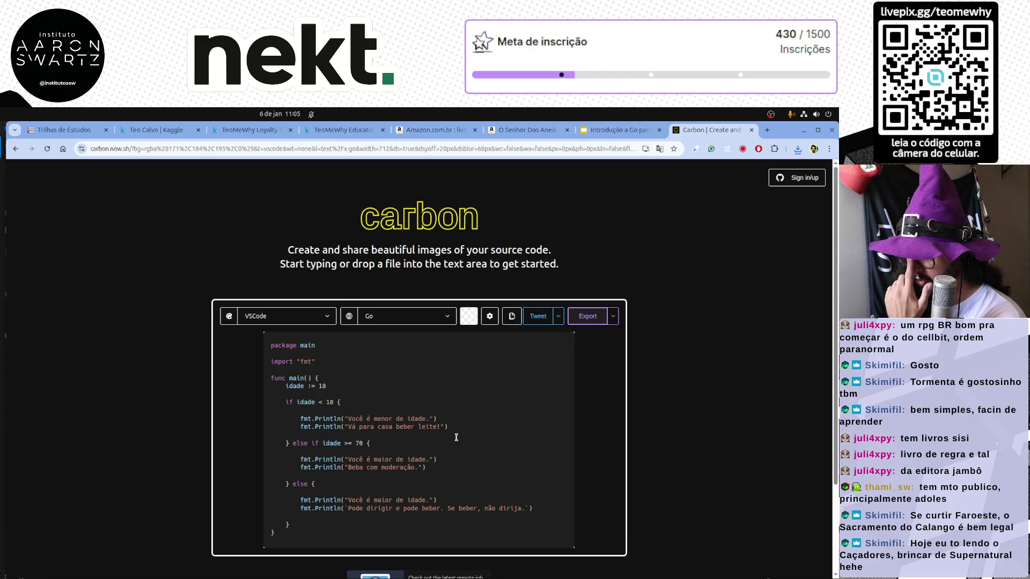
Delete the old code image from the IF, ELIF, ELSE slide and show recent downloads.
{"action": "left_click", "coordinate": [436, 132]}
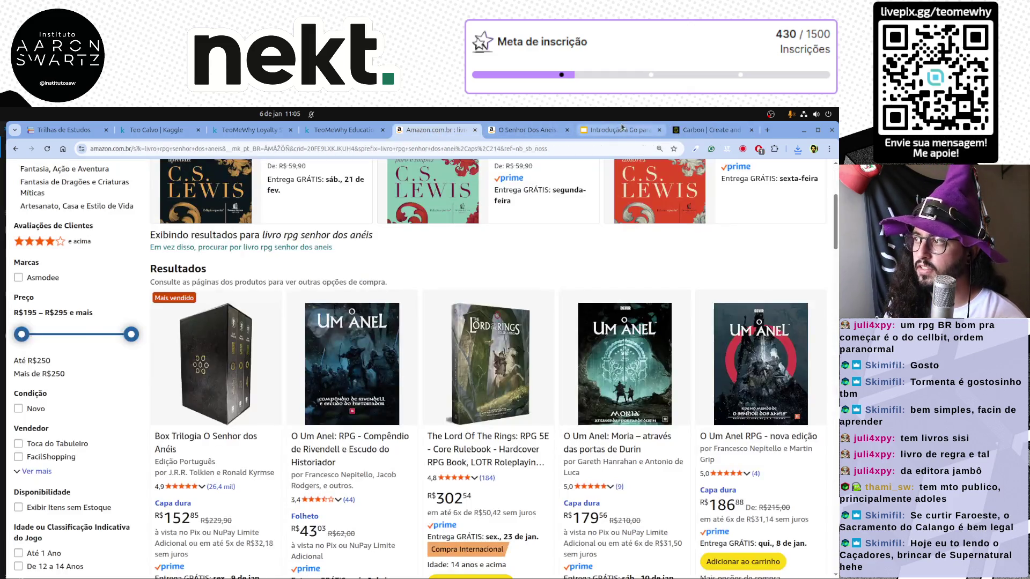
{"action": "left_click", "coordinate": [620, 130]}
{"action": "left_click", "coordinate": [500, 384]}
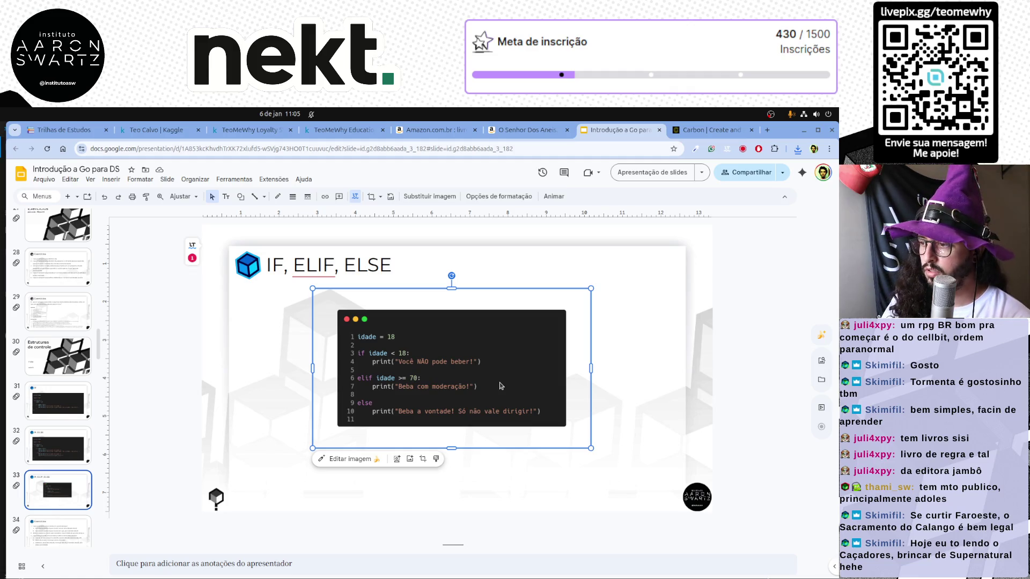
{"action": "key", "text": "Delete"}
{"action": "left_click", "coordinate": [797, 149]}
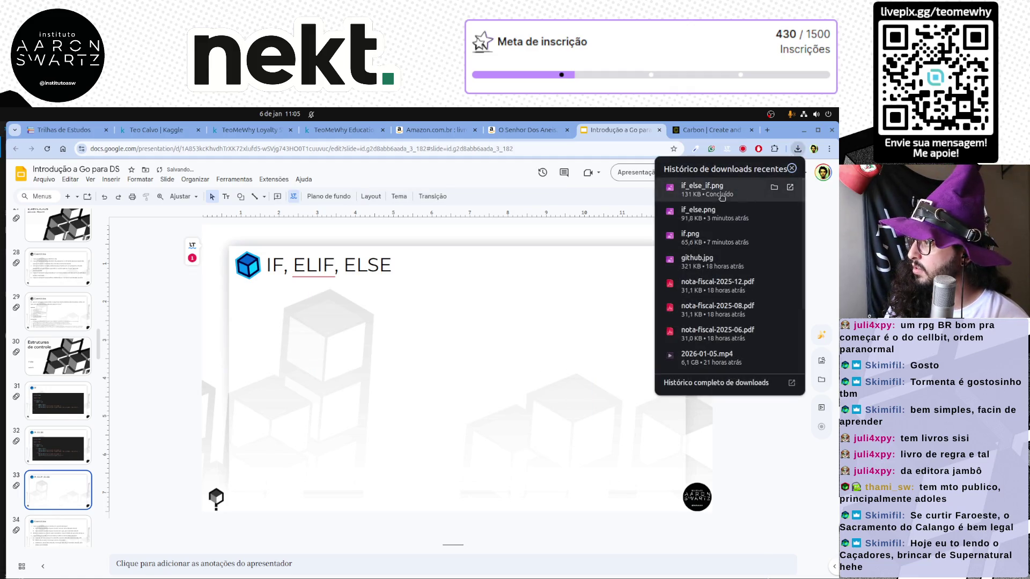
Drop if_else_if.png onto the IF, ELIF, ELSE slide, enlarge it and centre it below the title.
{"action": "left_click_drag", "start_coordinate": [737, 193], "coordinate": [411, 359]}
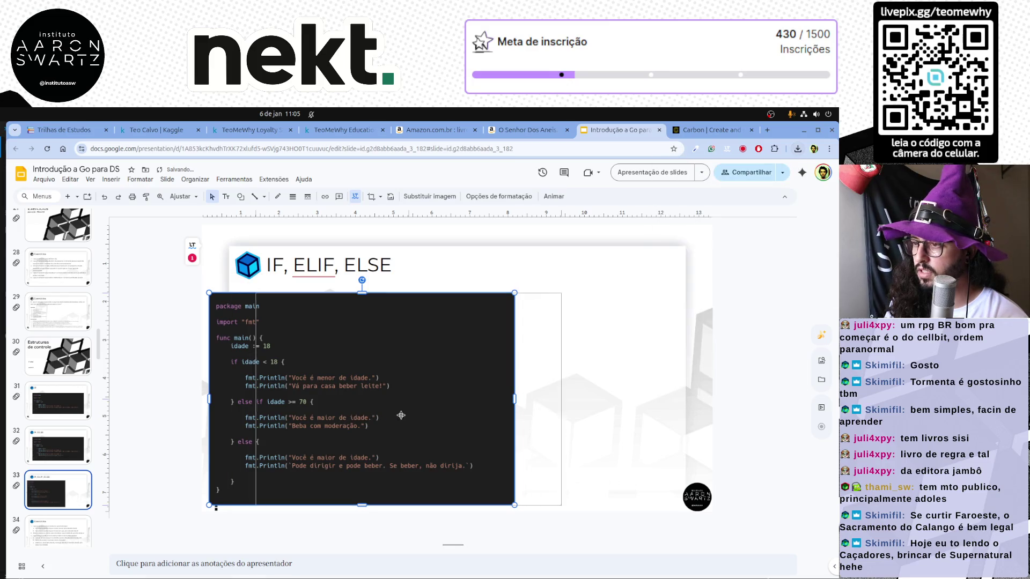
{"action": "mouse_move", "coordinate": [349, 415]}
{"action": "left_mouse_down"}
{"action": "mouse_move", "coordinate": [435, 416]}
{"action": "mouse_move", "coordinate": [397, 440]}
{"action": "left_mouse_up"}
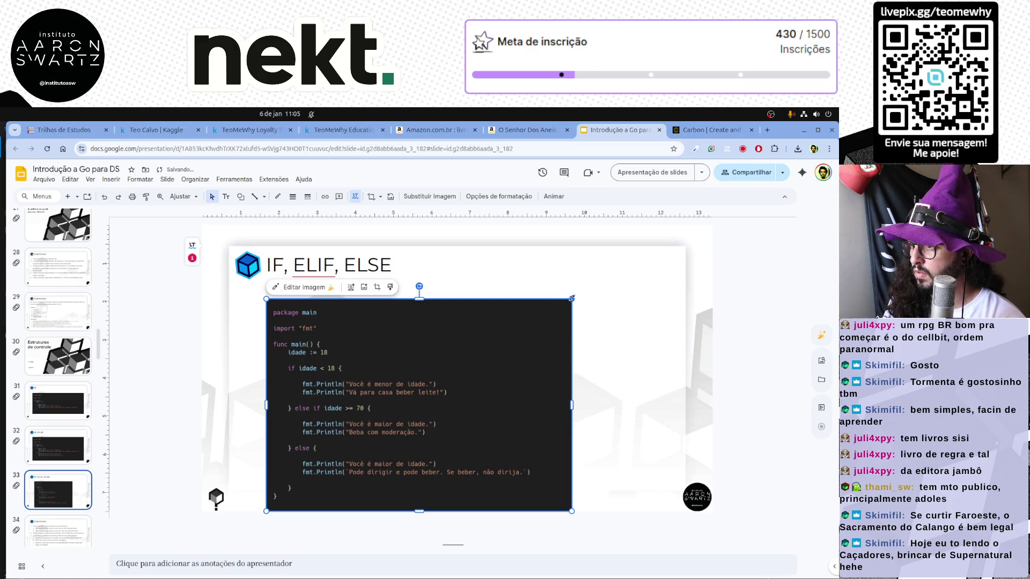
{"action": "left_click_drag", "start_coordinate": [571, 298], "coordinate": [590, 286]}
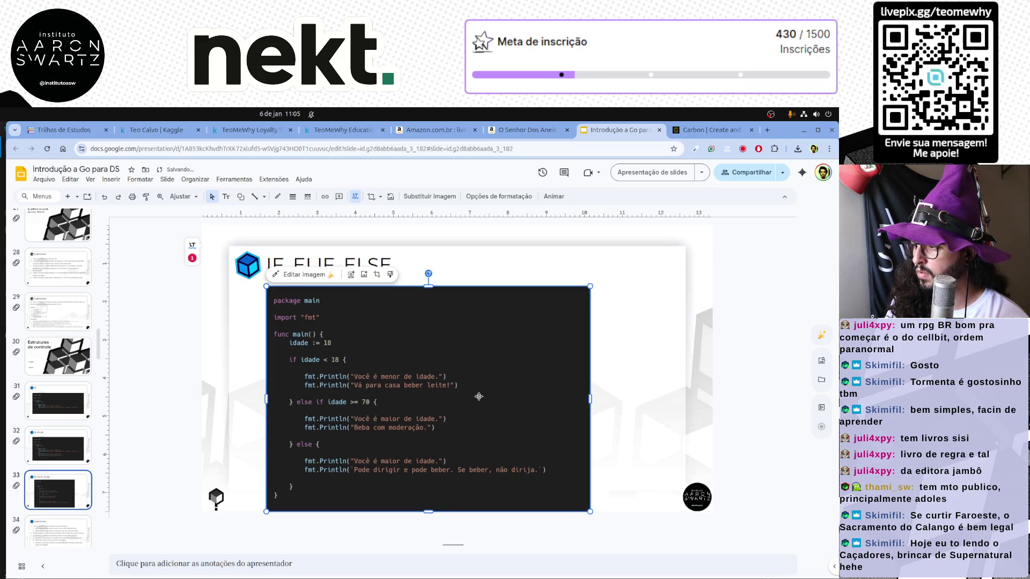
{"action": "left_click_drag", "start_coordinate": [482, 402], "coordinate": [507, 403]}
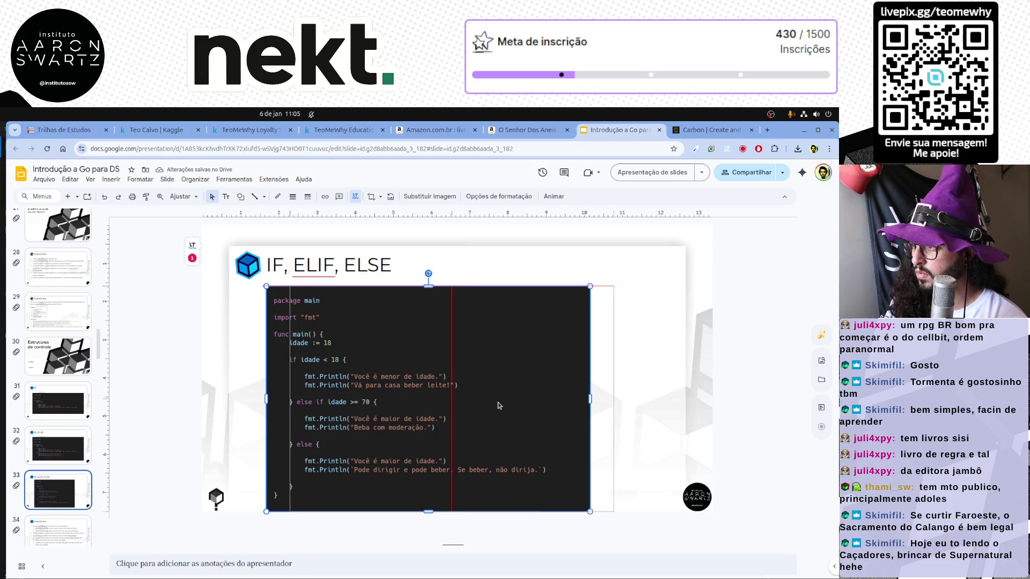
{"action": "left_click", "coordinate": [687, 385]}
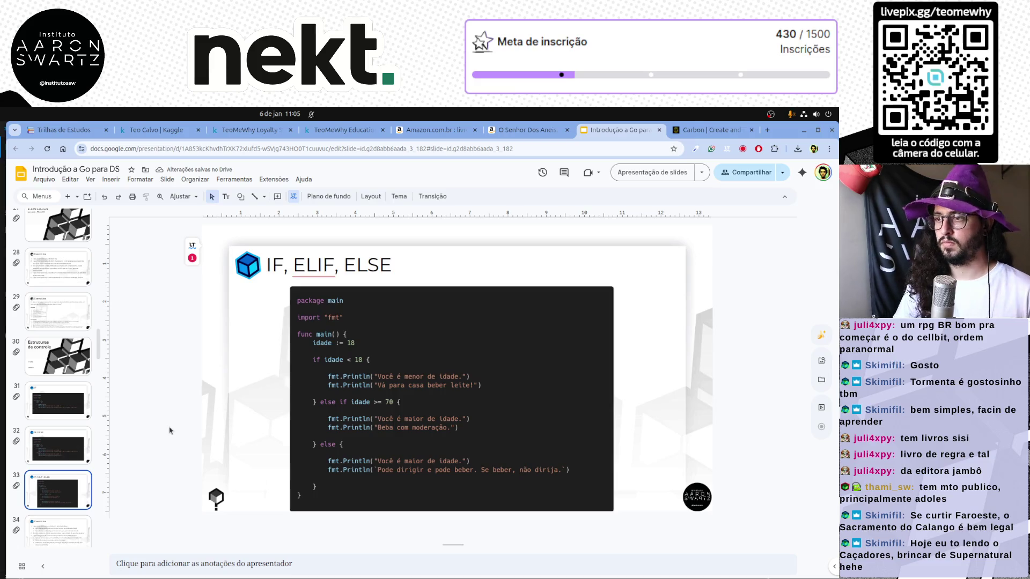
{"action": "double_click", "coordinate": [314, 265]}
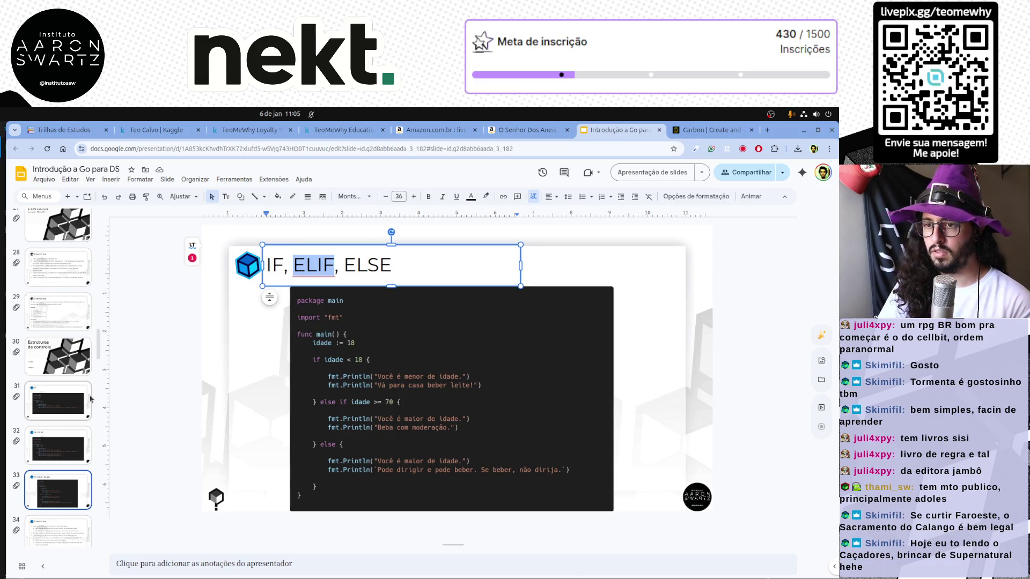
Change the title word ELIF to ELSE and the final ELSE to IF, giving "IF, ELSE, IF".
{"action": "left_click", "coordinate": [90, 398]}
{"action": "key", "text": "Down"}
{"action": "key", "text": "Down"}
{"action": "left_click", "coordinate": [318, 266]}
{"action": "double_click", "coordinate": [318, 266]}
{"action": "type", "text": "el"}
{"action": "key", "text": "BackSpace"}
{"action": "key", "text": "BackSpace"}
{"action": "type", "text": "ELSE"}
{"action": "key", "text": "ctrl+shift+Right"}
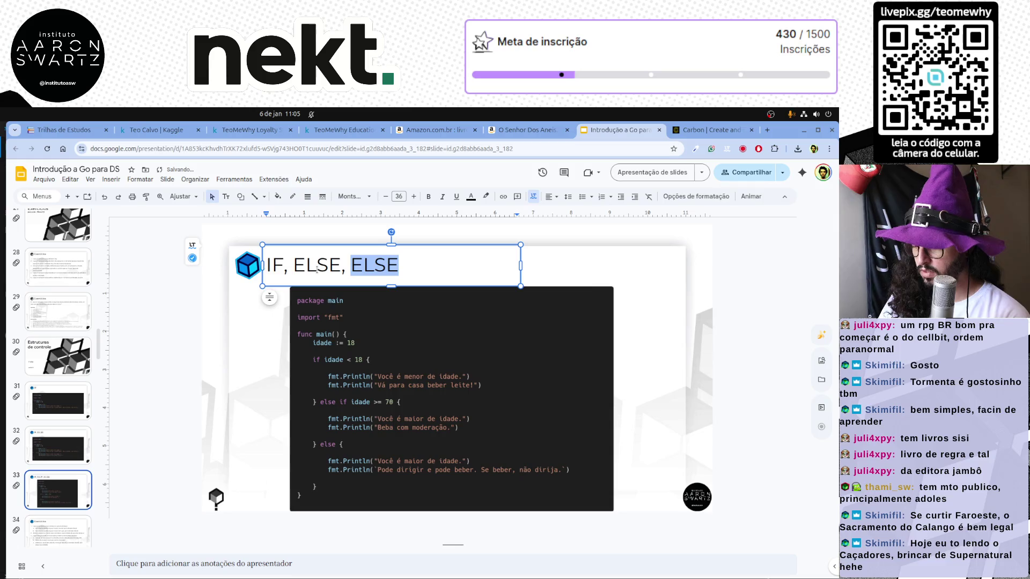
{"action": "type", "text": "IF"}
{"action": "left_click", "coordinate": [201, 388]}
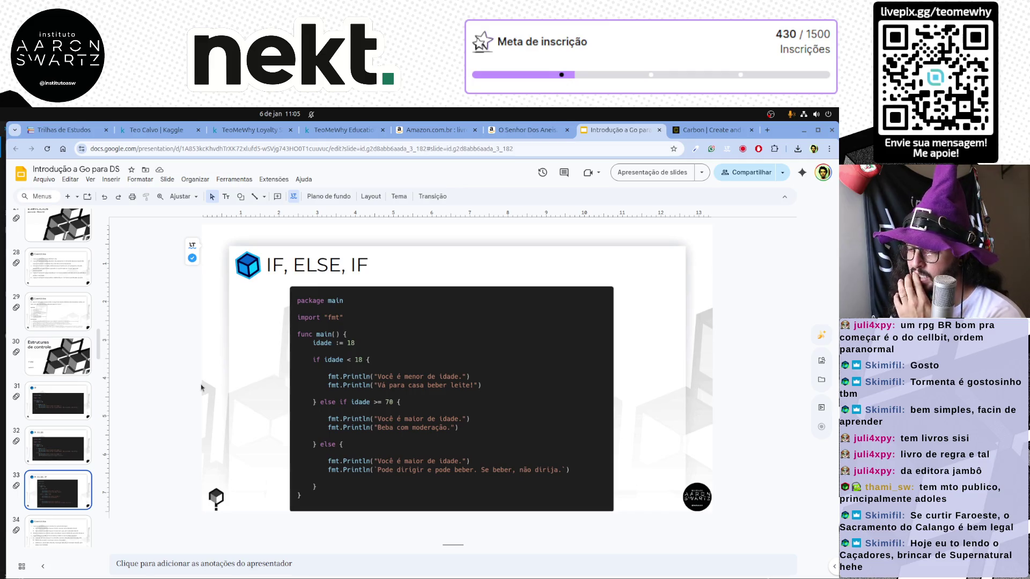
{"action": "scroll", "coordinate": [86, 485], "scroll_direction": "down", "scroll_amount": 1}
{"action": "key", "text": "Up"}
{"action": "key", "text": "Up"}
{"action": "key", "text": "Up"}
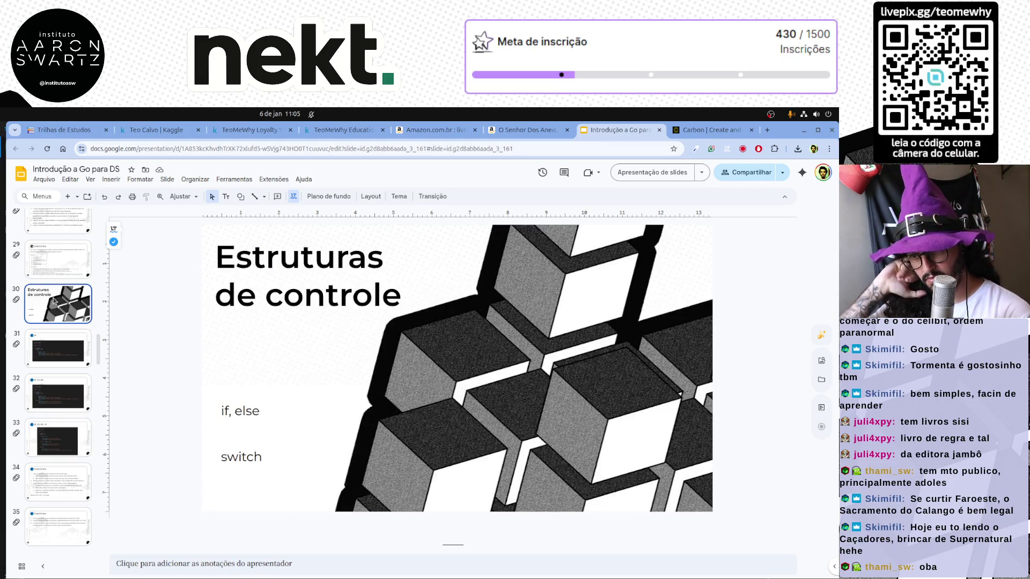
{"action": "scroll", "coordinate": [54, 301], "scroll_direction": "up", "scroll_amount": 3}
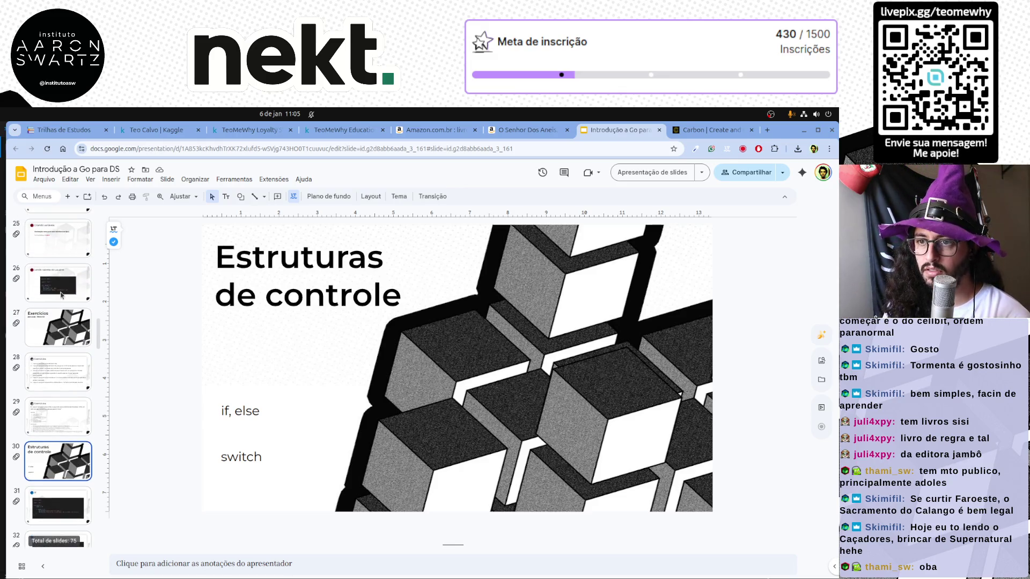
Paste the Exercícios Bloco 02 divider after slide 33 and change its subtitle to Bloco 03.
{"action": "left_click", "coordinate": [56, 330]}
{"action": "scroll", "coordinate": [58, 346], "scroll_direction": "down", "scroll_amount": 5}
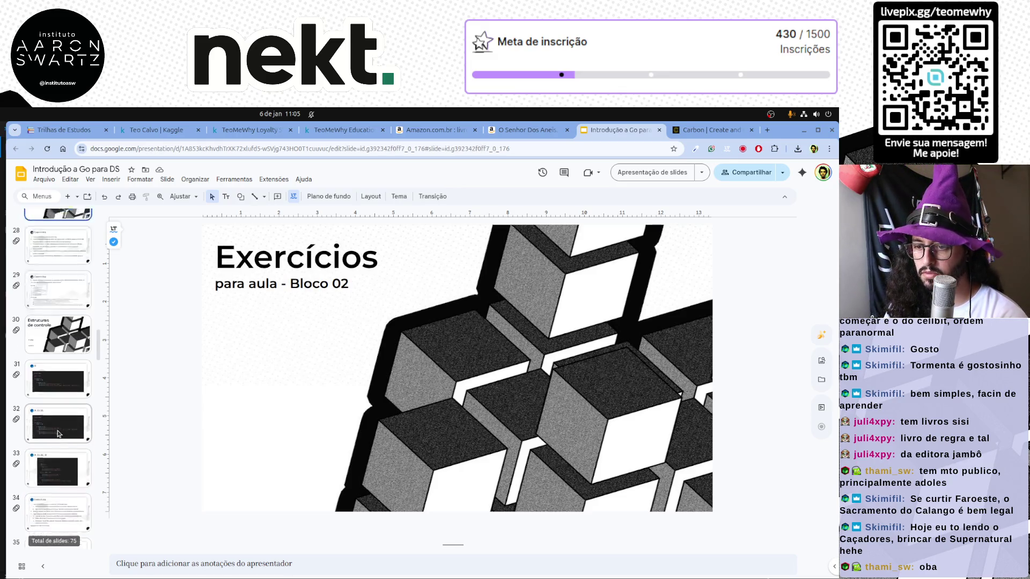
{"action": "left_click", "coordinate": [77, 423]}
{"action": "left_click", "coordinate": [77, 402]}
{"action": "key", "text": "ctrl+v"}
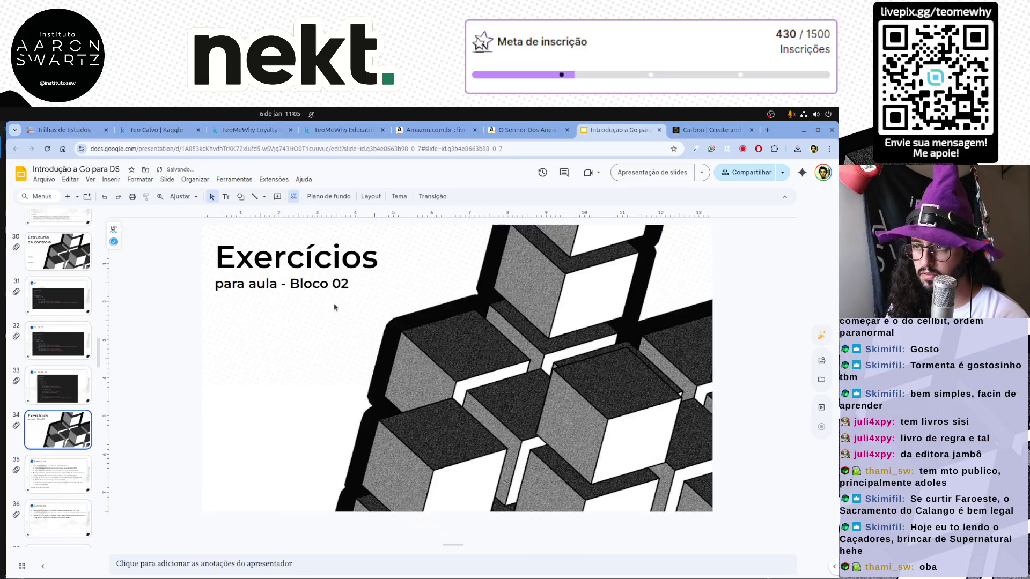
{"action": "left_click", "coordinate": [350, 283]}
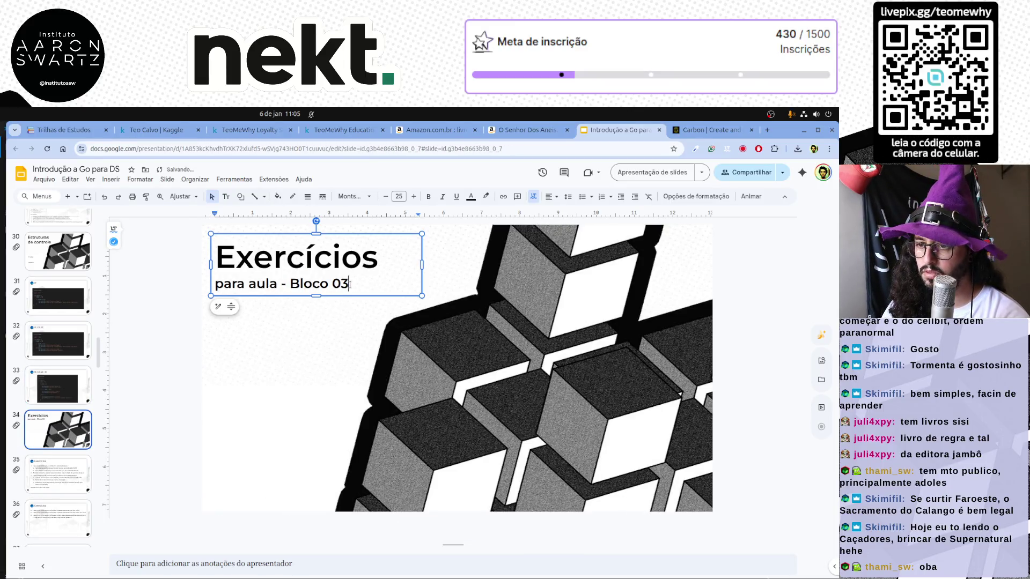
{"action": "left_click", "coordinate": [55, 467]}
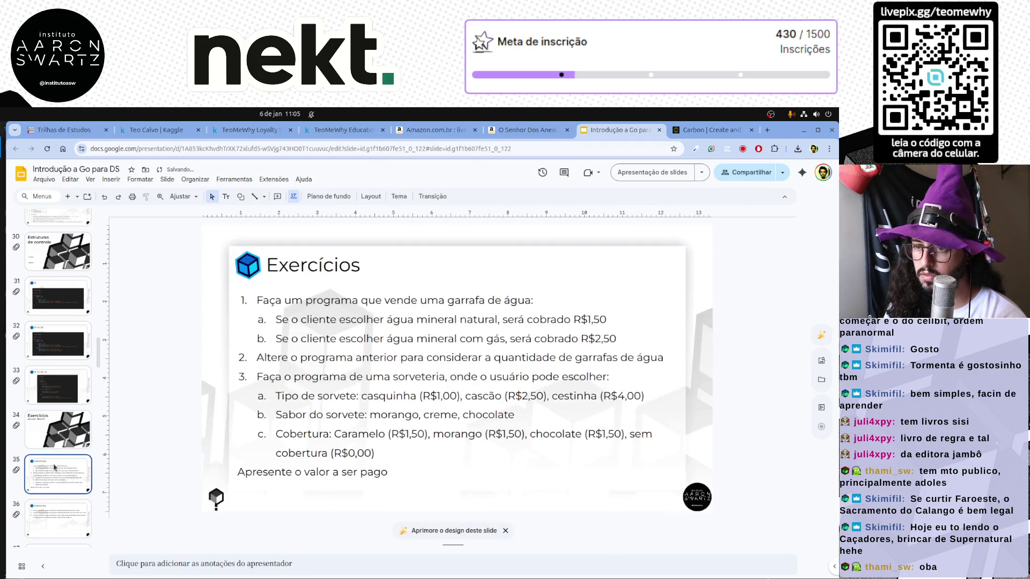
{"action": "scroll", "coordinate": [55, 465], "scroll_direction": "down", "scroll_amount": 2}
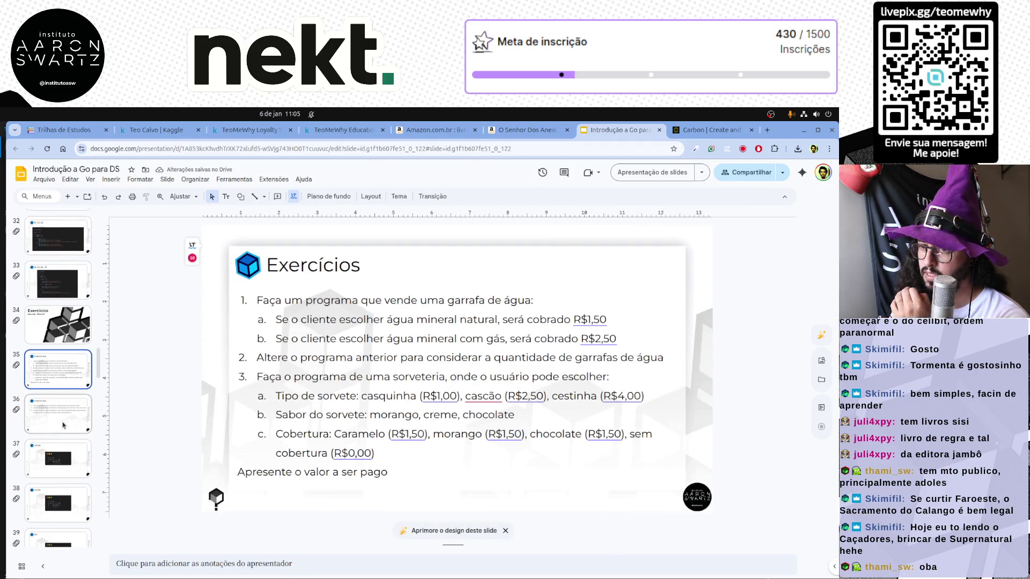
Browse exercise slides 35–41 and step back to the IF, ELSE, IF code slide.
{"action": "left_click", "coordinate": [63, 424]}
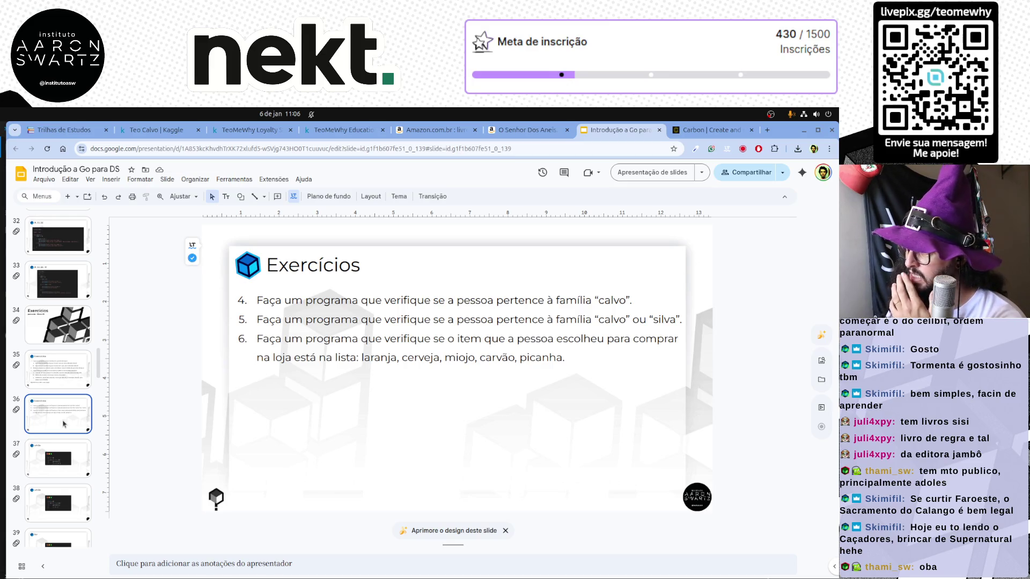
{"action": "left_click", "coordinate": [56, 376]}
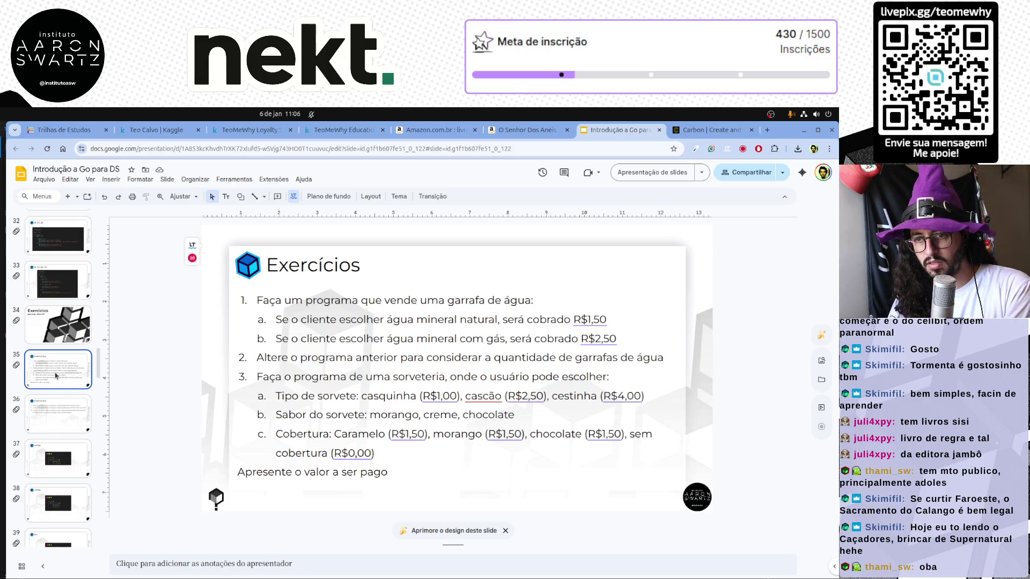
{"action": "key", "text": "Down"}
{"action": "key", "text": "Down"}
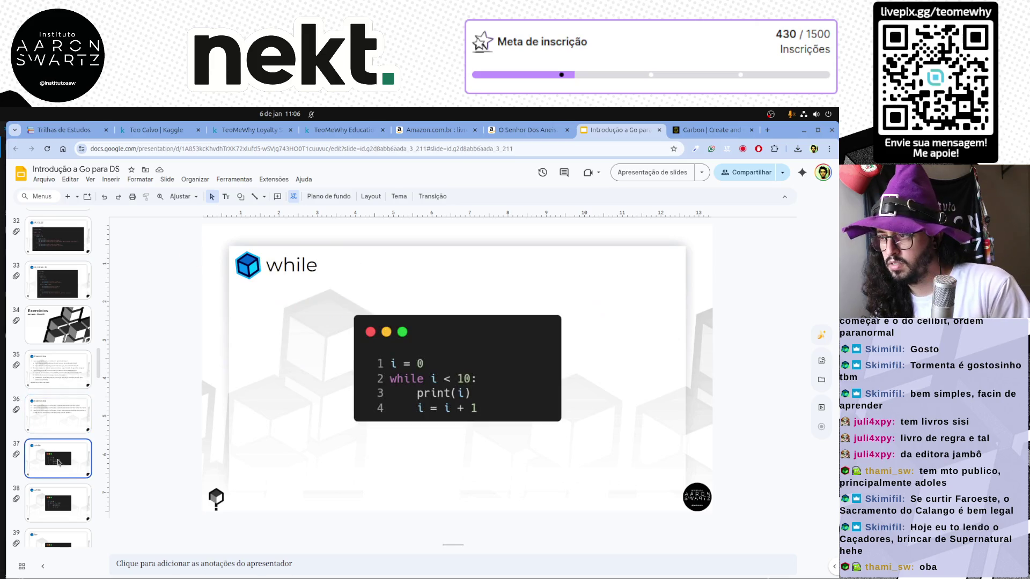
{"action": "key", "text": "Down"}
{"action": "key", "text": "Down"}
{"action": "key", "text": "Down"}
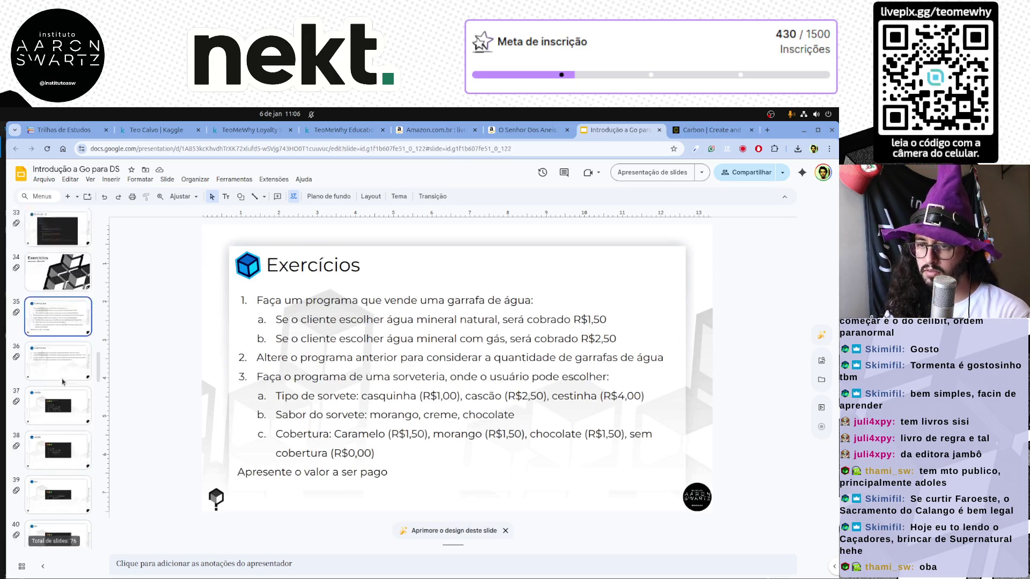
{"action": "key", "text": "Down"}
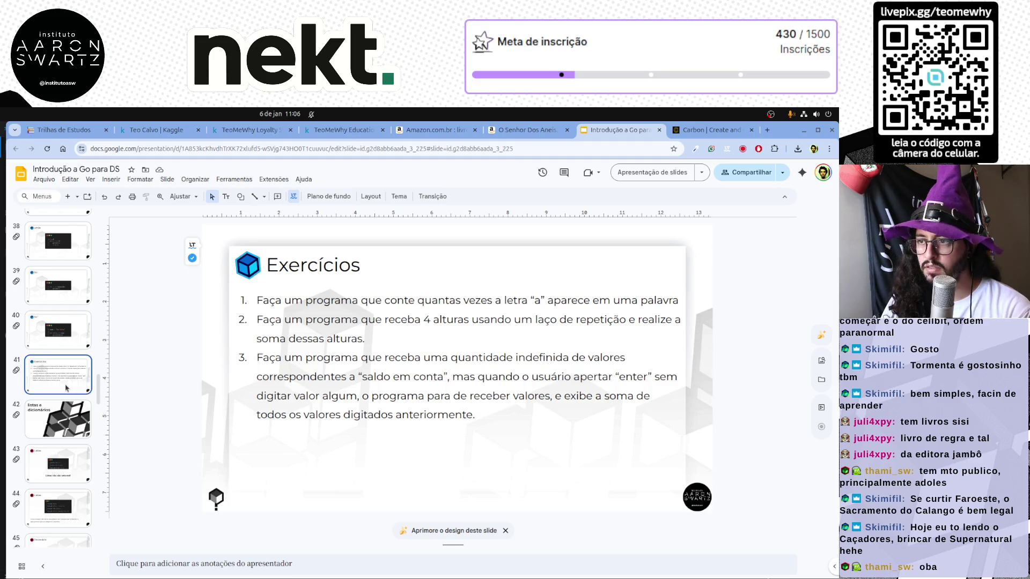
{"action": "scroll", "coordinate": [66, 389], "scroll_direction": "up", "scroll_amount": 5}
{"action": "left_click", "coordinate": [64, 378]}
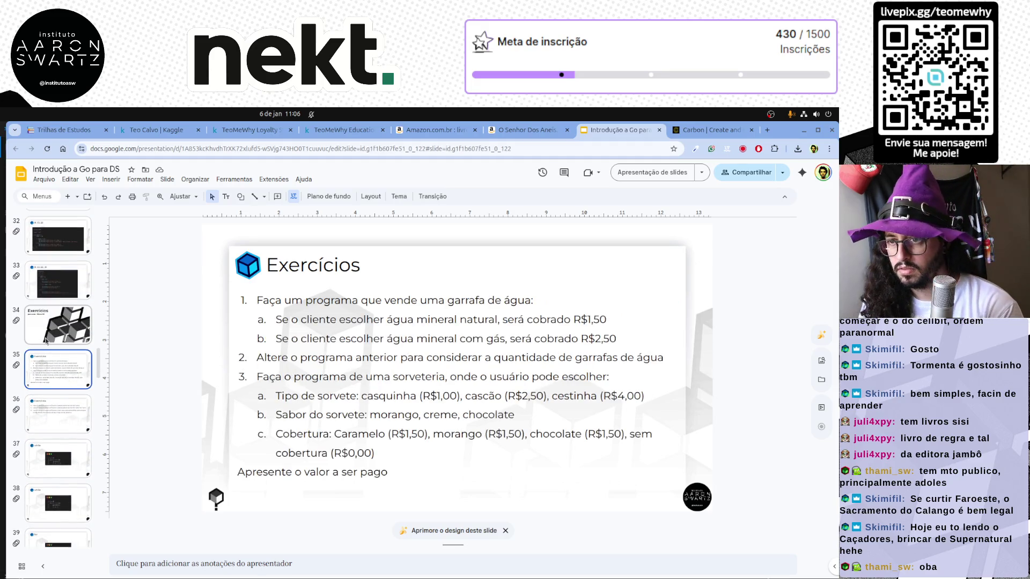
{"action": "key", "text": "Up"}
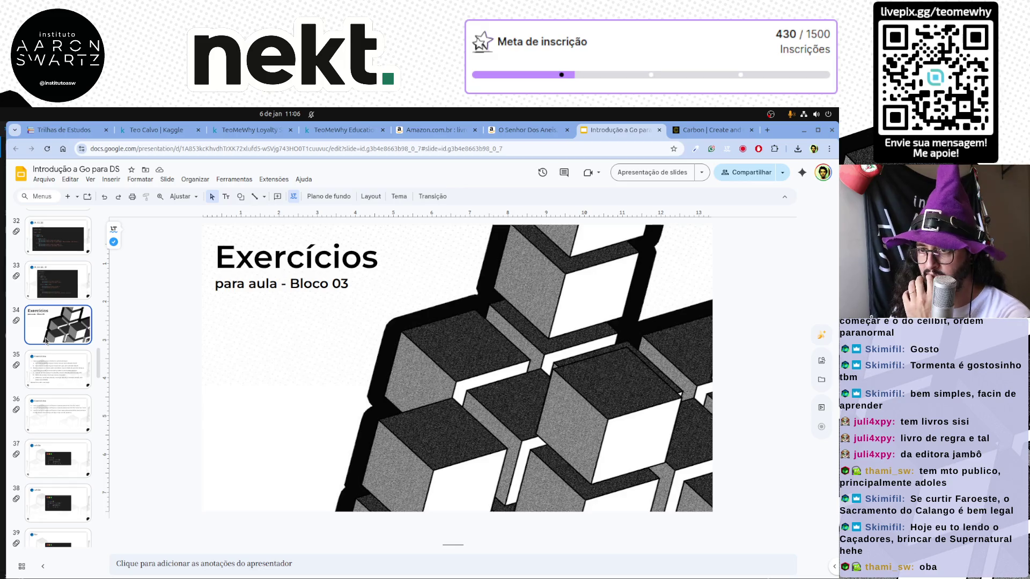
{"action": "key", "text": "Up"}
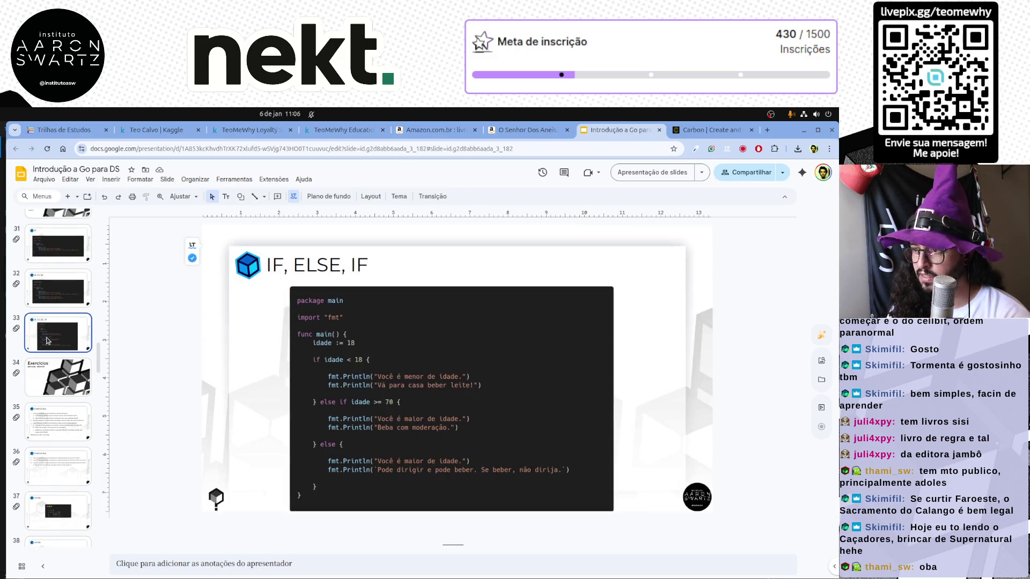
Switch from the slides to VS Code with if.go and replace its contents with the pasted code.
{"action": "left_click_drag", "start_coordinate": [58, 299], "coordinate": [65, 352]}
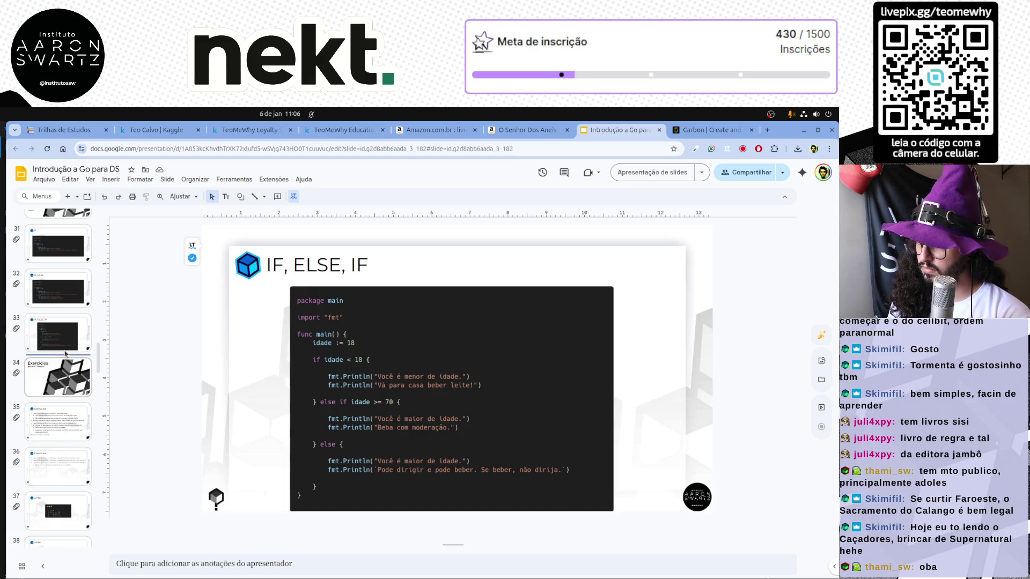
{"action": "key", "text": "alt+Tab"}
{"action": "key", "text": "ctrl+a"}
{"action": "key", "text": "ctrl+v"}
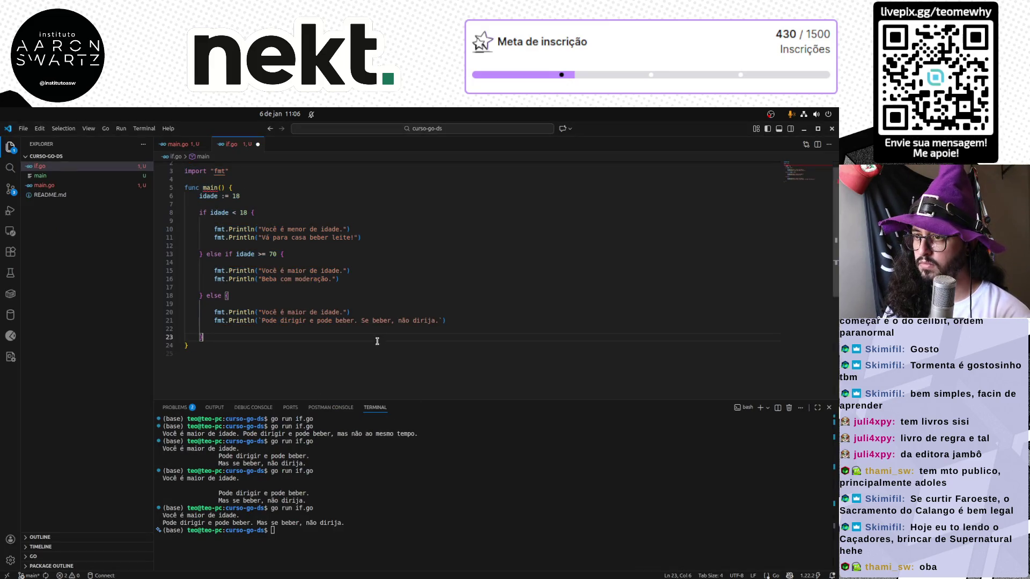
Rerun go run if.go, set idade to 80, run again to print "Beba com moderação.", then return to Chrome.
{"action": "key", "text": "Up"}
{"action": "key", "text": "Return"}
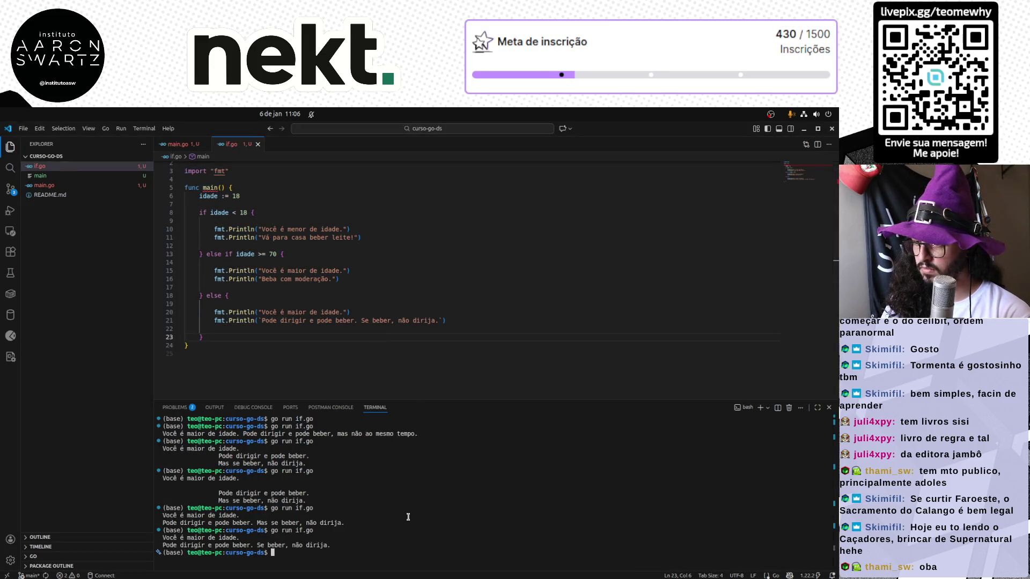
{"action": "left_click", "coordinate": [284, 196]}
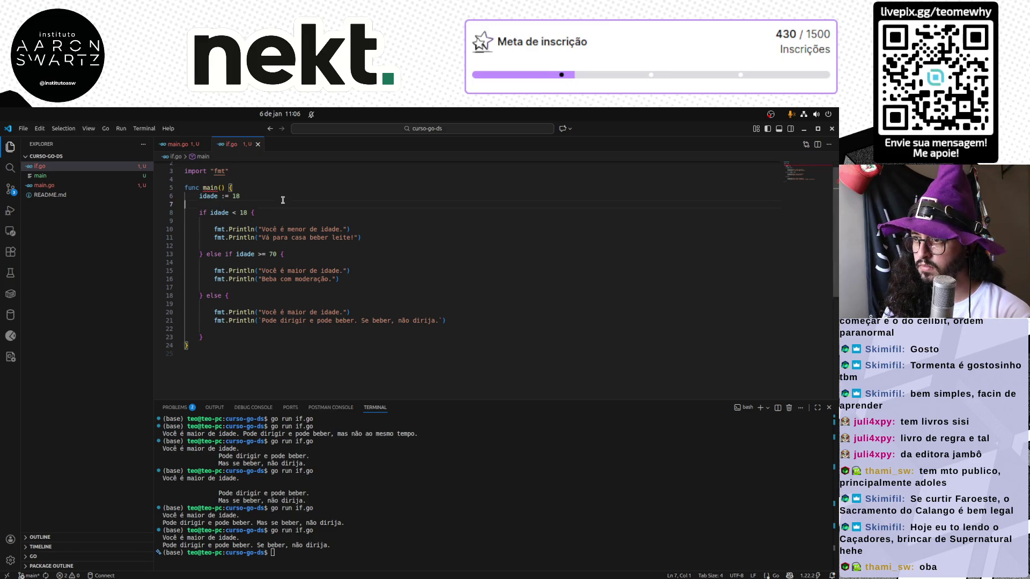
{"action": "key", "text": "BackSpace"}
{"action": "key", "text": "BackSpace"}
{"action": "scroll", "coordinate": [284, 194], "scroll_direction": "up", "scroll_amount": 1}
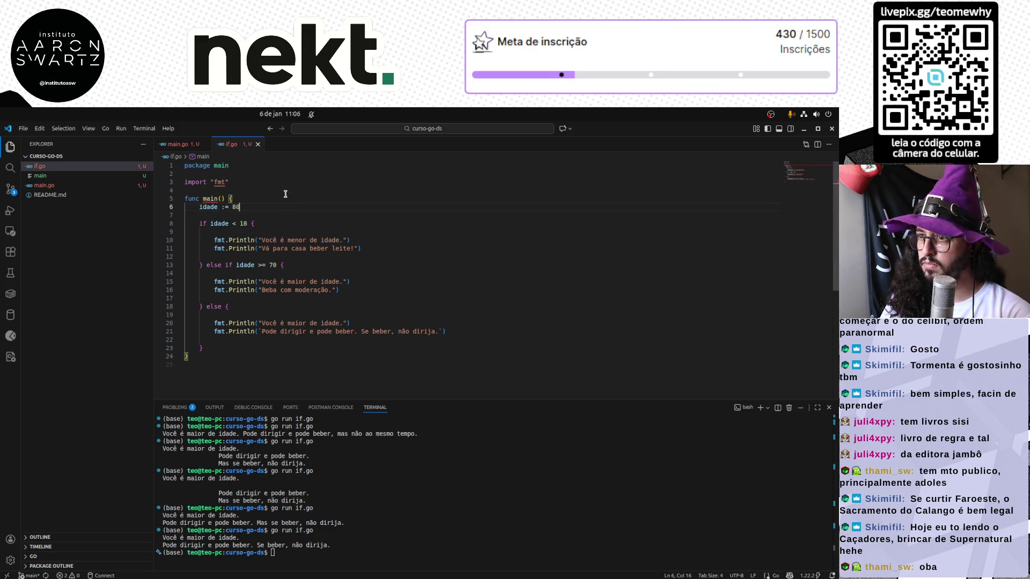
{"action": "left_click", "coordinate": [315, 481]}
{"action": "key", "text": "Up"}
{"action": "key", "text": "Return"}
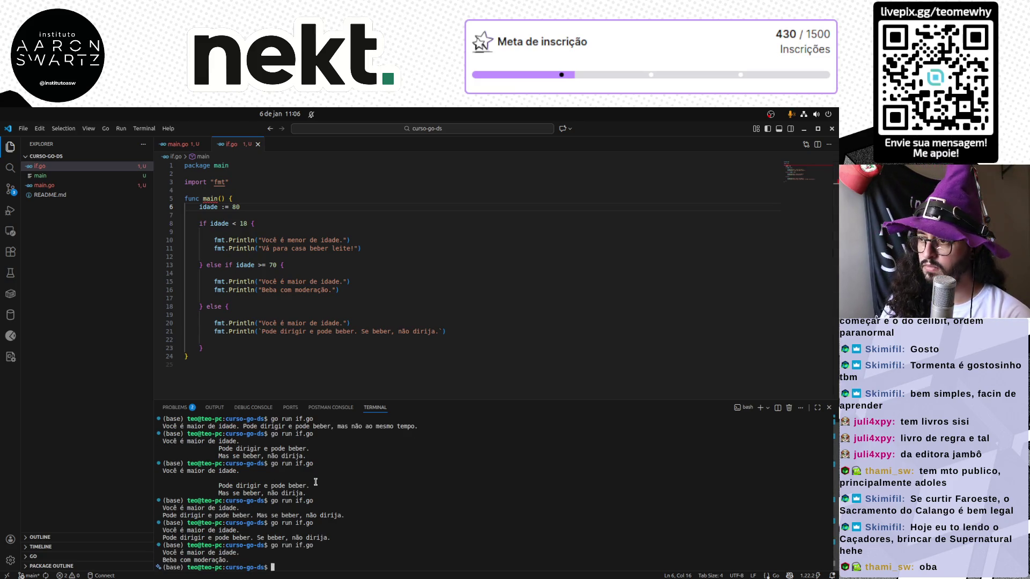
{"action": "left_click", "coordinate": [295, 195]}
{"action": "key", "text": "alt+Tab"}
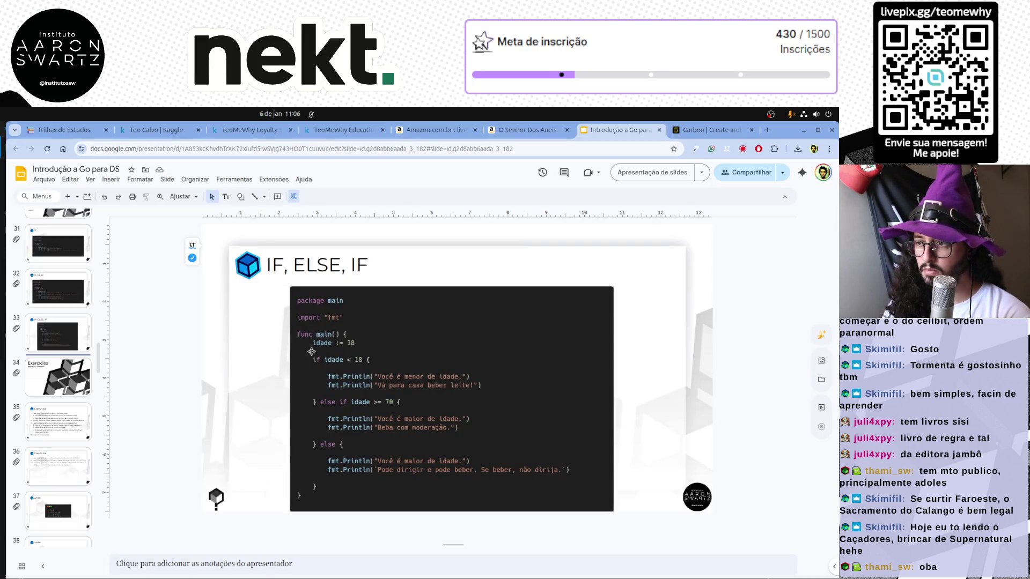
Revisit the Exercícios and IF slides, then jump to slide 76 with the coloured cube icons.
{"action": "left_click", "coordinate": [74, 381]}
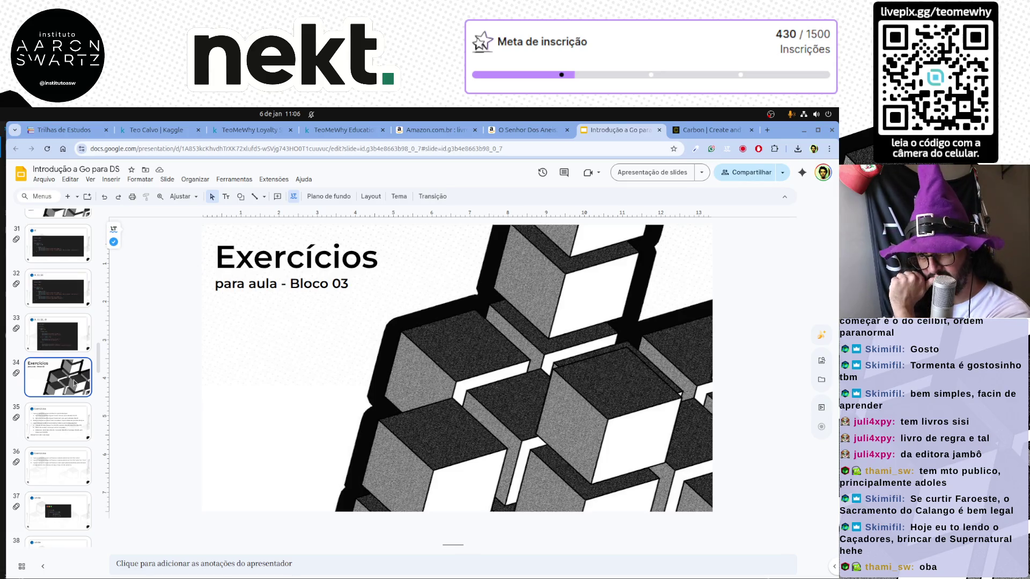
{"action": "scroll", "coordinate": [64, 323], "scroll_direction": "up", "scroll_amount": 3}
{"action": "scroll", "coordinate": [63, 323], "scroll_direction": "up", "scroll_amount": 1}
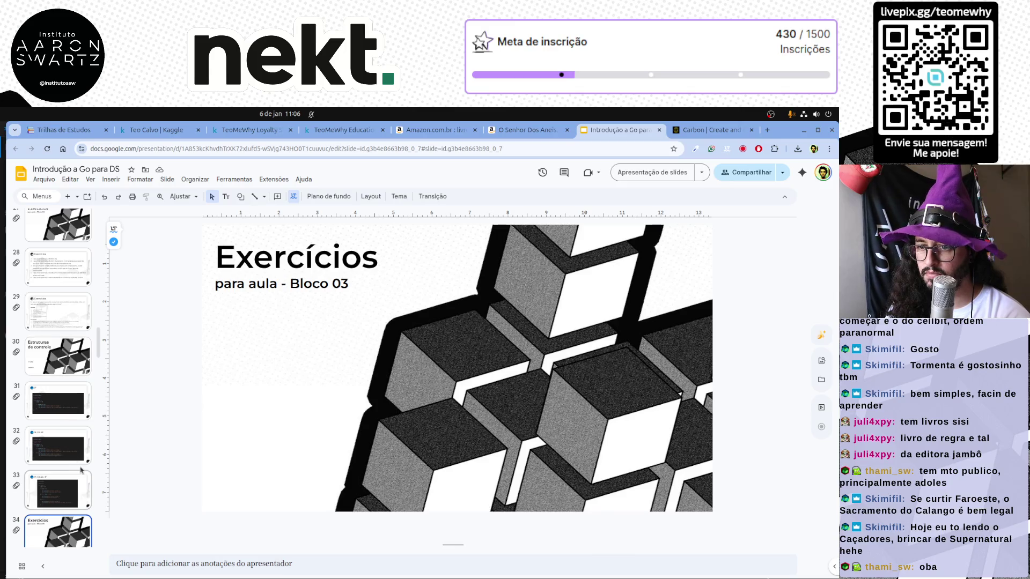
{"action": "left_click", "coordinate": [71, 493]}
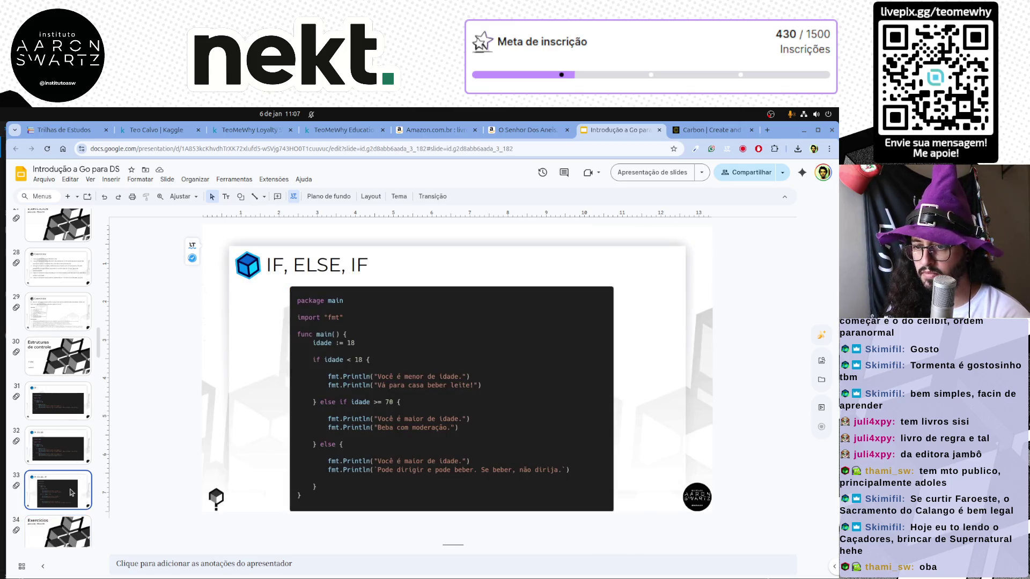
{"action": "key", "text": "Up"}
{"action": "key", "text": "Up"}
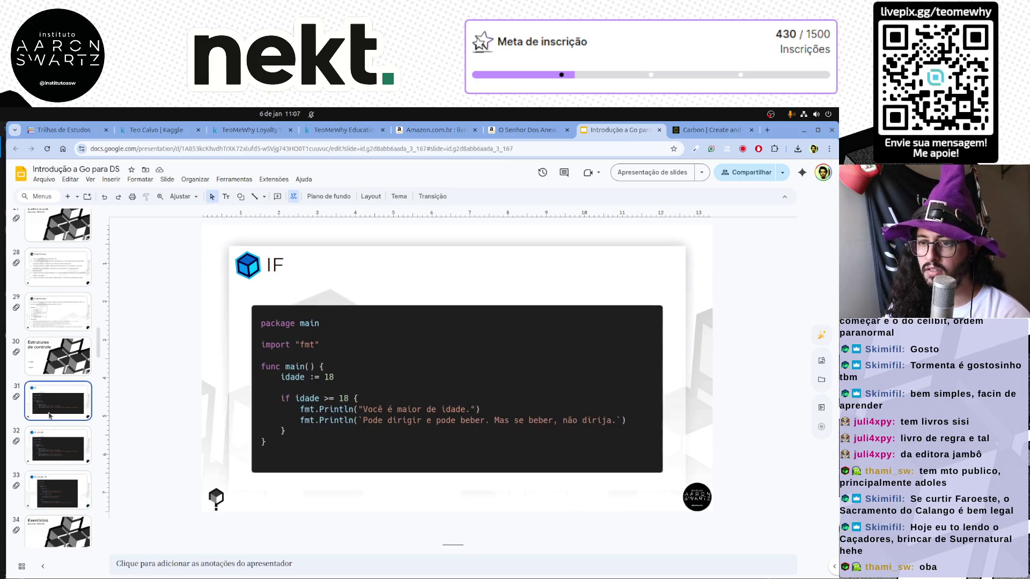
{"action": "scroll", "coordinate": [70, 503], "scroll_direction": "down", "scroll_amount": 10}
{"action": "scroll", "coordinate": [71, 517], "scroll_direction": "down", "scroll_amount": 10}
{"action": "scroll", "coordinate": [71, 517], "scroll_direction": "down", "scroll_amount": 5}
{"action": "scroll", "coordinate": [70, 517], "scroll_direction": "down", "scroll_amount": 5}
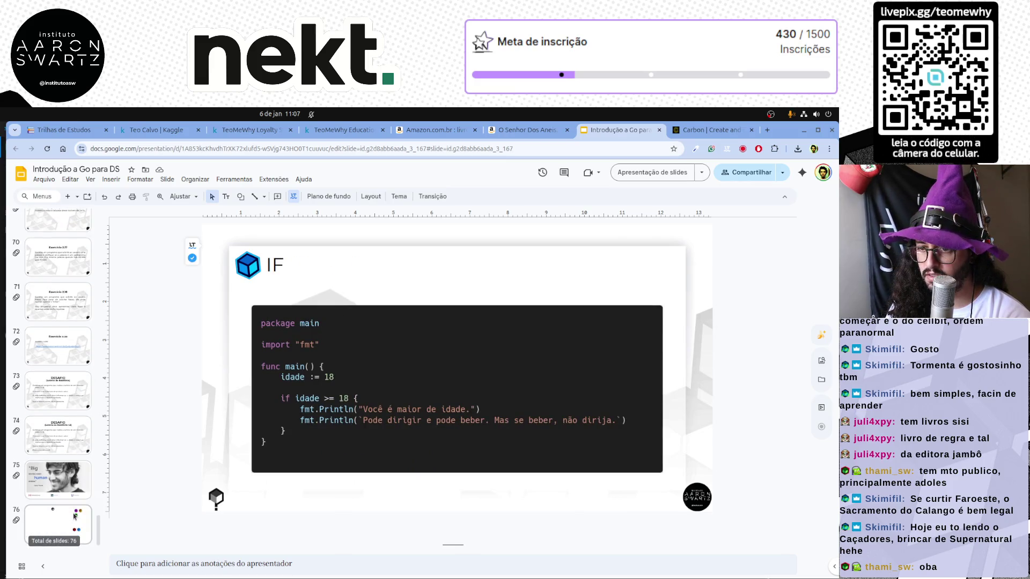
{"action": "left_click", "coordinate": [70, 517]}
Copy the green cube from slide 76 and place it over the IF slide's title icon.
{"action": "left_click", "coordinate": [602, 287]}
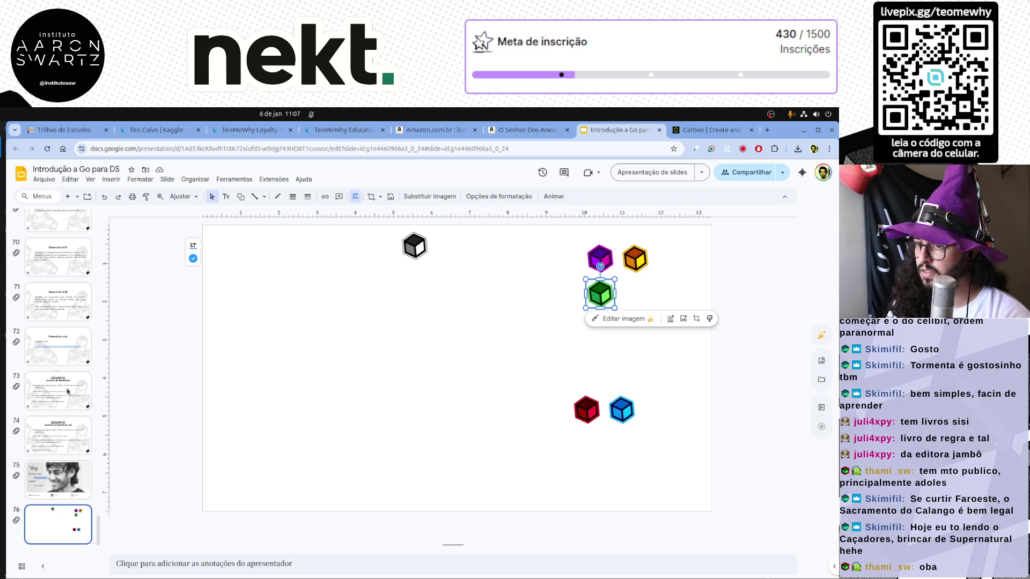
{"action": "scroll", "coordinate": [80, 391], "scroll_direction": "up", "scroll_amount": 5}
{"action": "scroll", "coordinate": [72, 390], "scroll_direction": "up", "scroll_amount": 5}
{"action": "scroll", "coordinate": [65, 388], "scroll_direction": "up", "scroll_amount": 5}
{"action": "scroll", "coordinate": [51, 386], "scroll_direction": "up", "scroll_amount": 5}
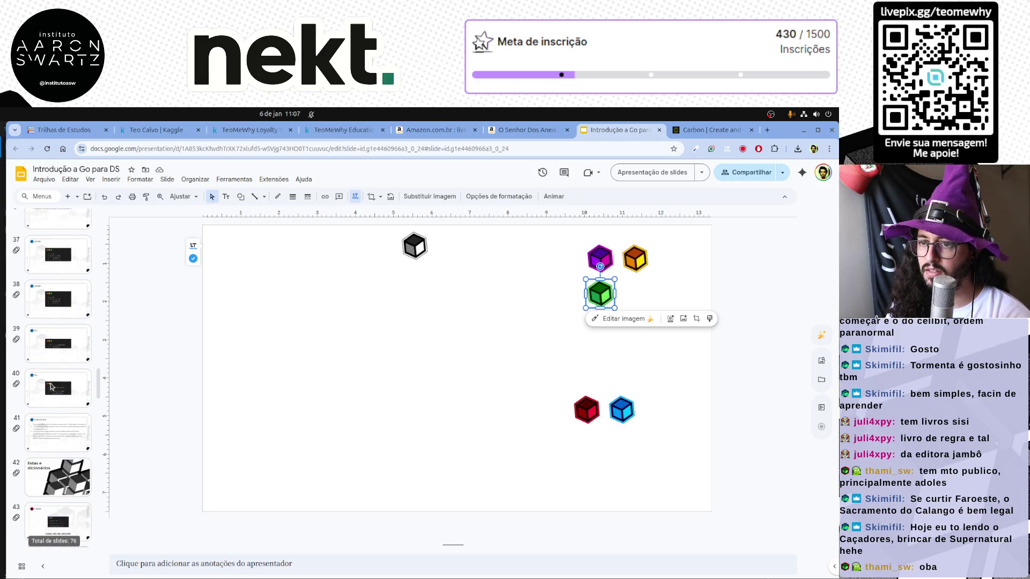
{"action": "scroll", "coordinate": [51, 387], "scroll_direction": "up", "scroll_amount": 2}
{"action": "scroll", "coordinate": [51, 387], "scroll_direction": "up", "scroll_amount": 2}
{"action": "scroll", "coordinate": [51, 387], "scroll_direction": "up", "scroll_amount": 2}
{"action": "scroll", "coordinate": [51, 387], "scroll_direction": "up", "scroll_amount": 2}
{"action": "scroll", "coordinate": [51, 387], "scroll_direction": "up", "scroll_amount": 2}
{"action": "left_click", "coordinate": [58, 406]}
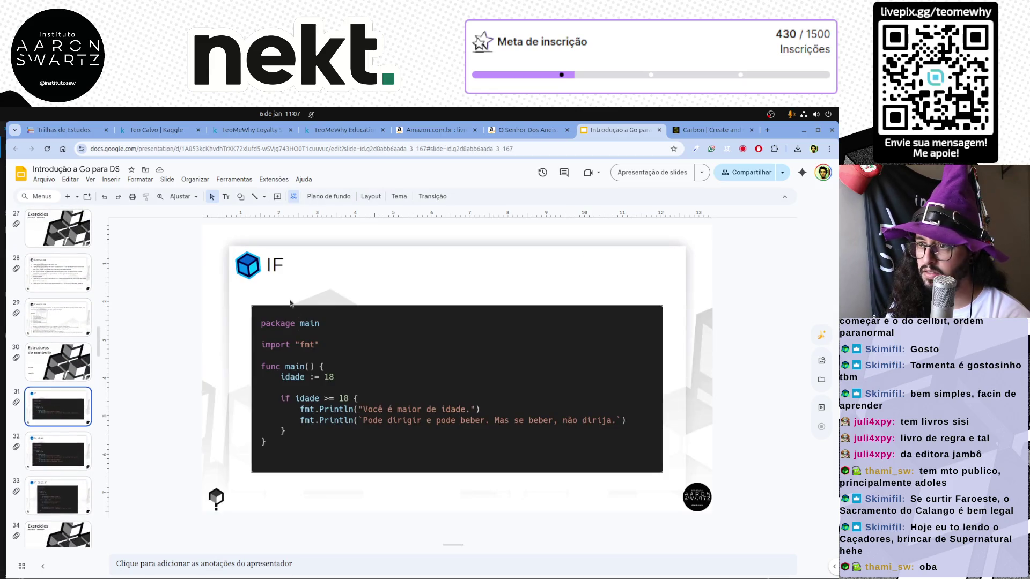
{"action": "key", "text": "ctrl+v"}
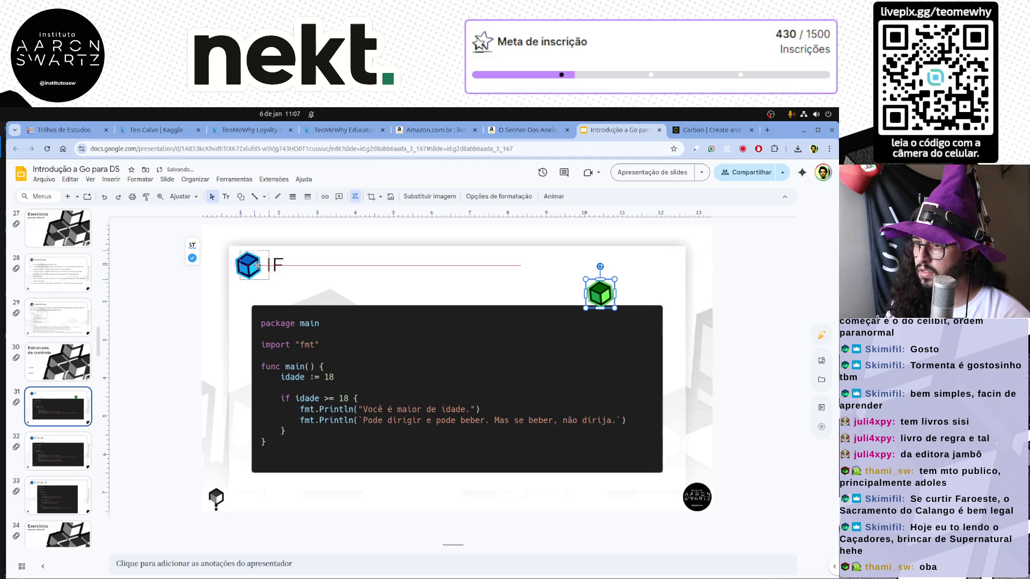
{"action": "left_click_drag", "start_coordinate": [250, 266], "coordinate": [248, 264]}
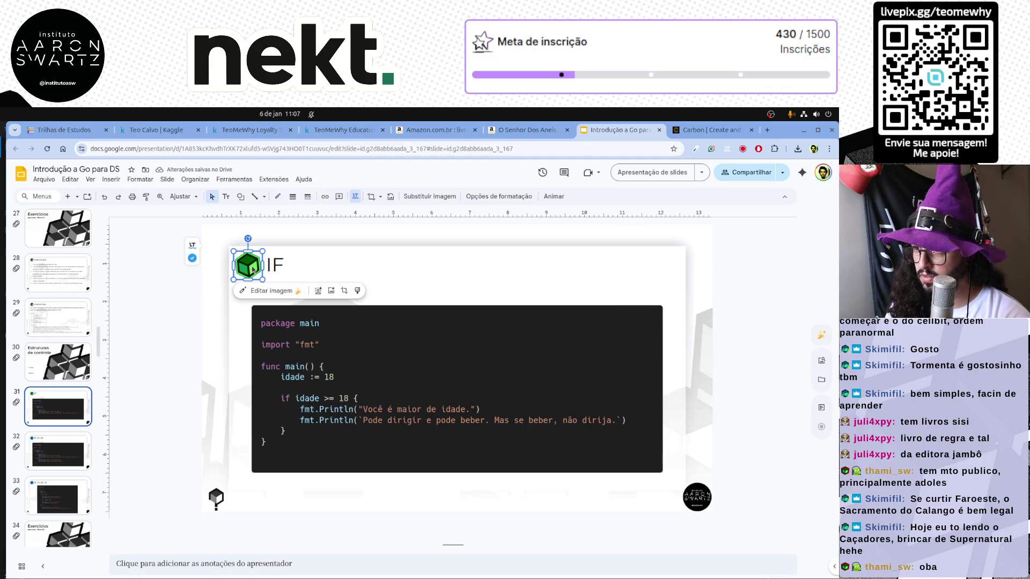
Paste the green cube onto the IF, ELSE, IF slide, then move to the Exercícios Bloco 03 divider.
{"action": "left_click", "coordinate": [72, 454]}
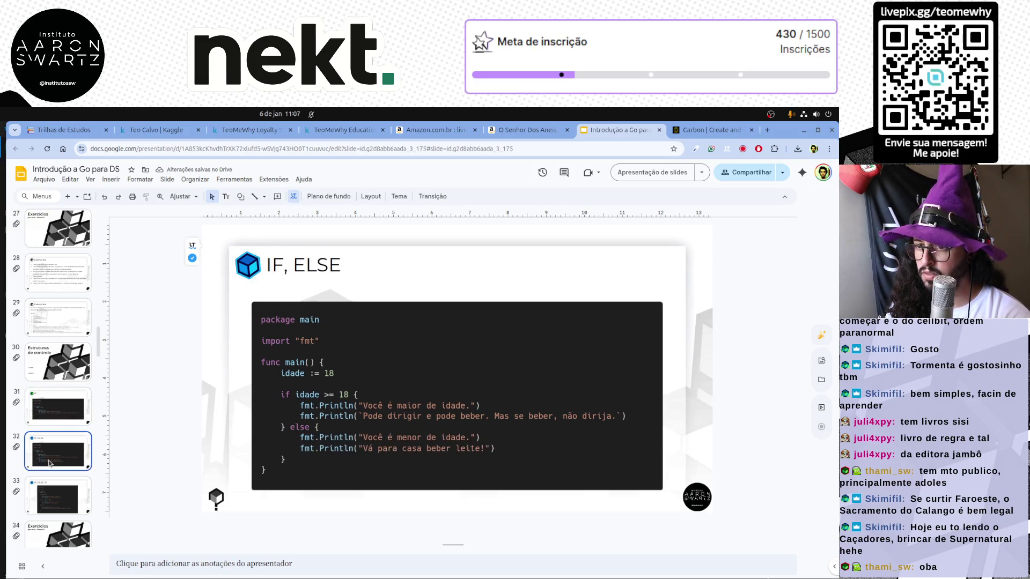
{"action": "left_click", "coordinate": [82, 480]}
{"action": "key", "text": "ctrl+v"}
{"action": "scroll", "coordinate": [81, 480], "scroll_direction": "down", "scroll_amount": 2}
{"action": "left_click", "coordinate": [57, 441]}
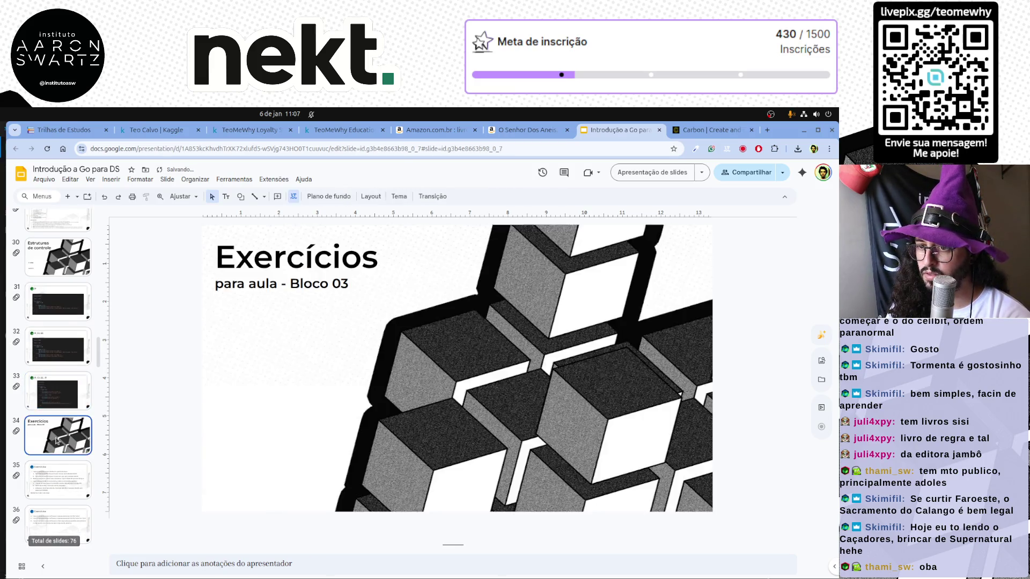
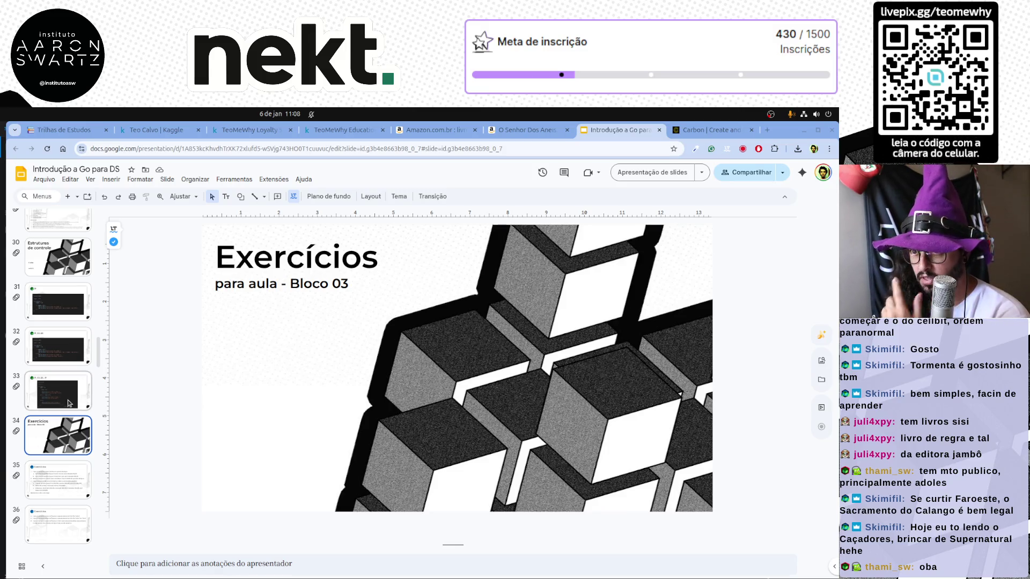
Duplicate the IF, ELSE, IF code slide with Ctrl+D.
{"action": "key", "text": "Up"}
{"action": "key", "text": "Up"}
{"action": "key", "text": "Down"}
{"action": "key", "text": "Down"}
{"action": "key", "text": "Down"}
{"action": "key", "text": "Up"}
{"action": "key", "text": "Up"}
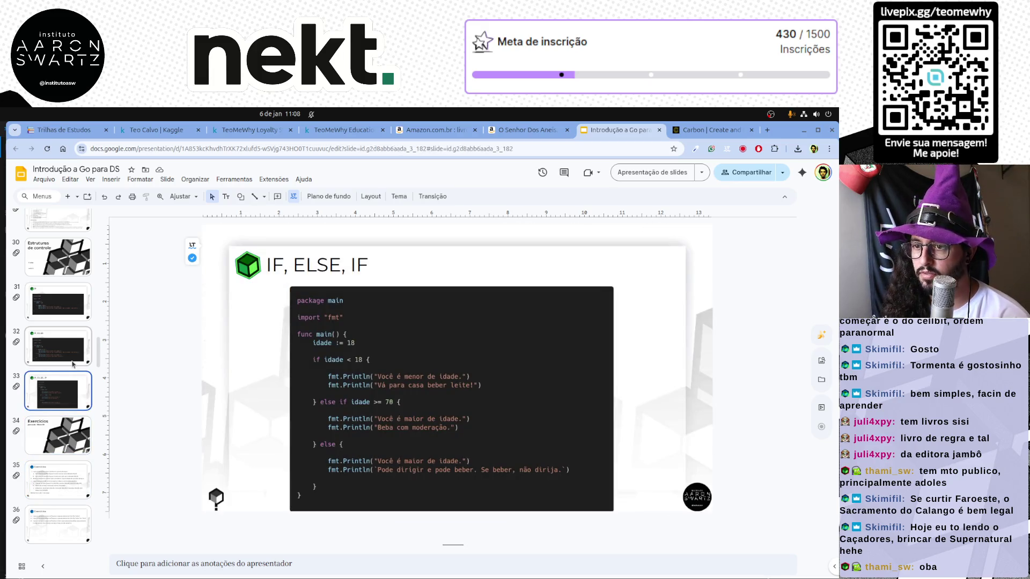
{"action": "key", "text": "ctrl+d"}
Retitle the copy SWITCH and bring the Go code editor forward.
{"action": "left_click", "coordinate": [276, 266]}
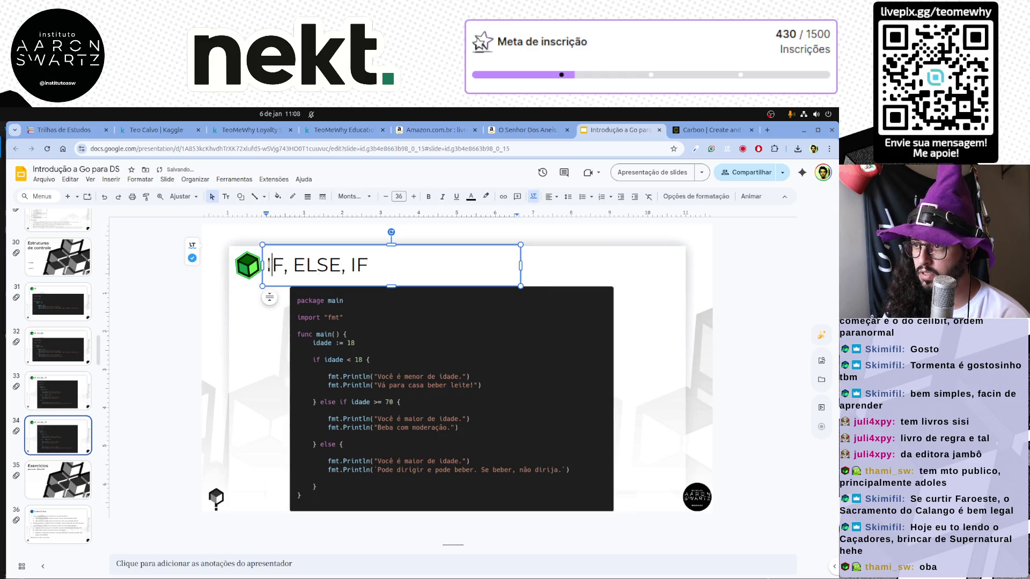
{"action": "triple_click", "coordinate": [269, 266]}
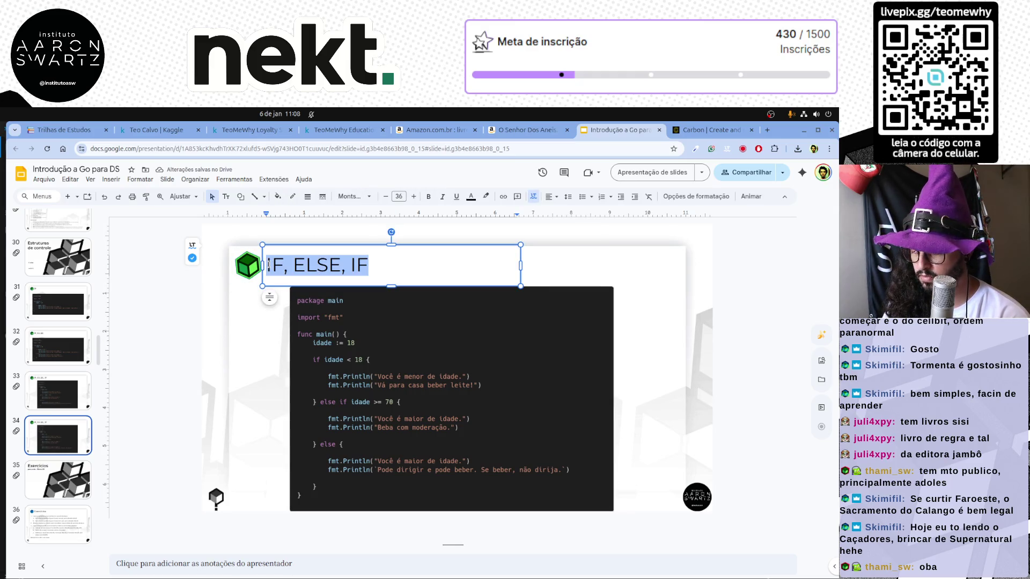
{"action": "type", "text": "SWITCH"}
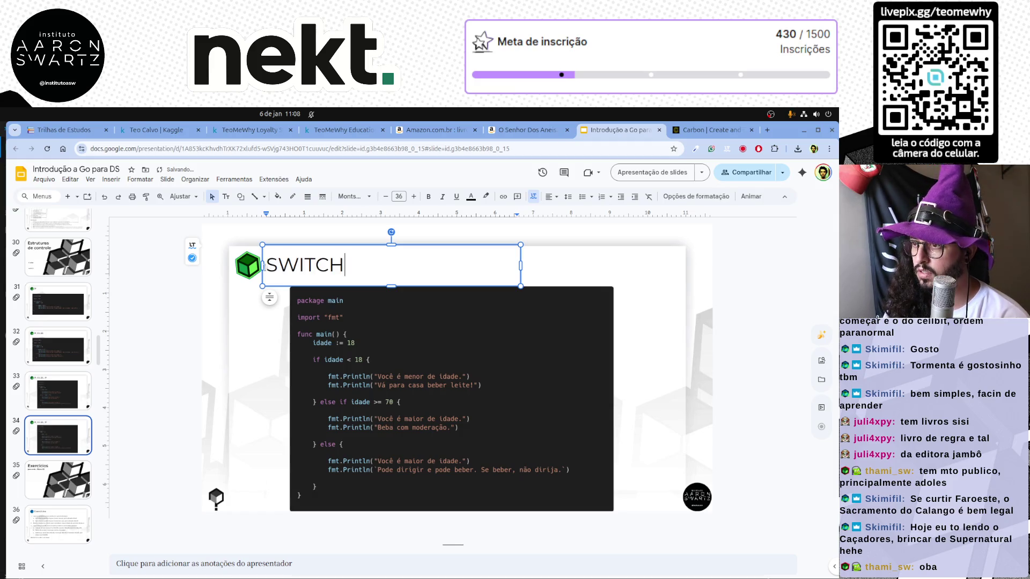
{"action": "key", "text": "Escape"}
{"action": "left_click", "coordinate": [242, 570]}
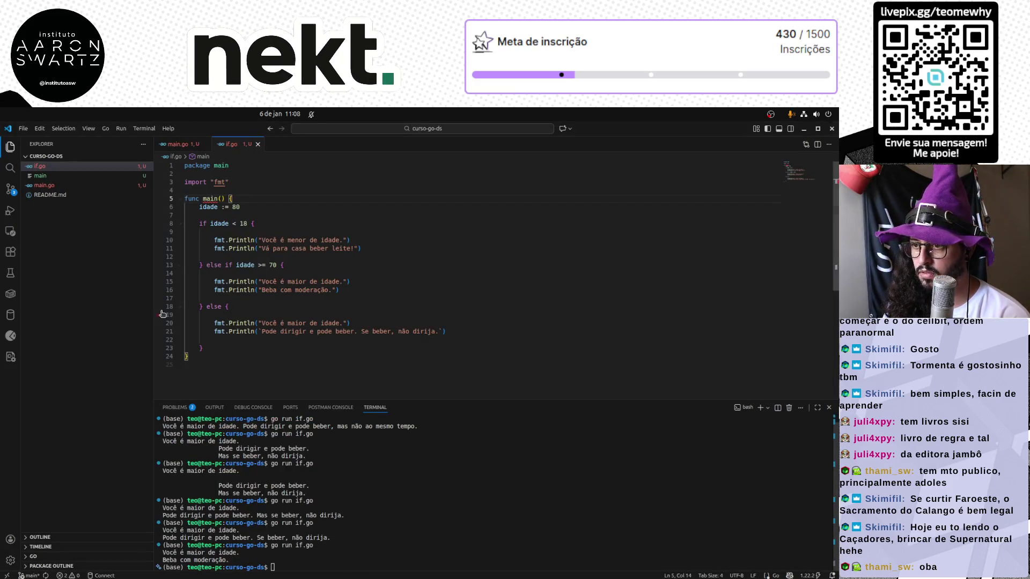
Duplicate if.go in the Explorer and name the copy switch.go.
{"action": "left_click", "coordinate": [272, 373]}
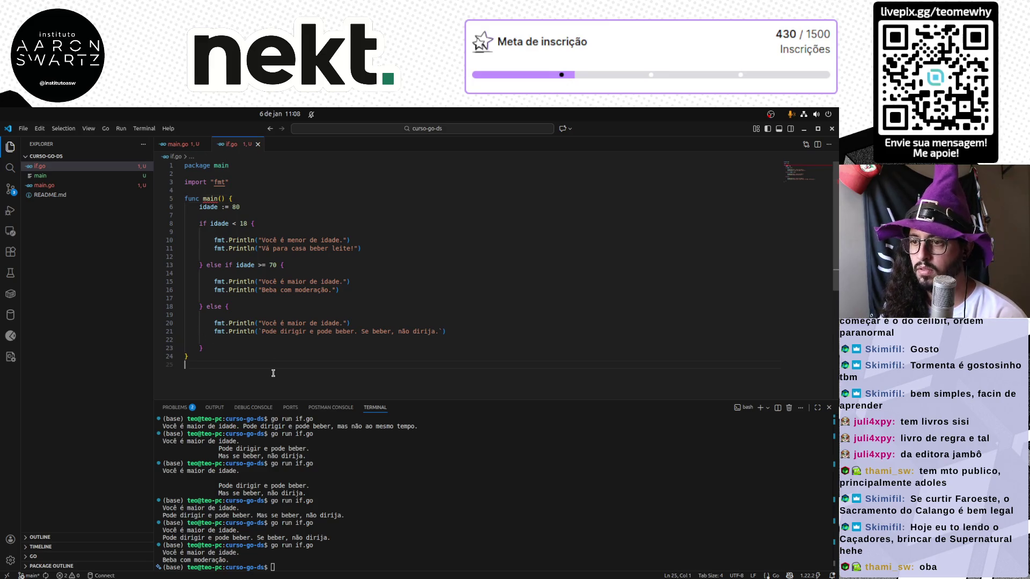
{"action": "mouse_move", "coordinate": [89, 239]}
{"action": "left_click", "coordinate": [49, 167]}
{"action": "key", "text": "ctrl+c"}
{"action": "key", "text": "ctrl+v"}
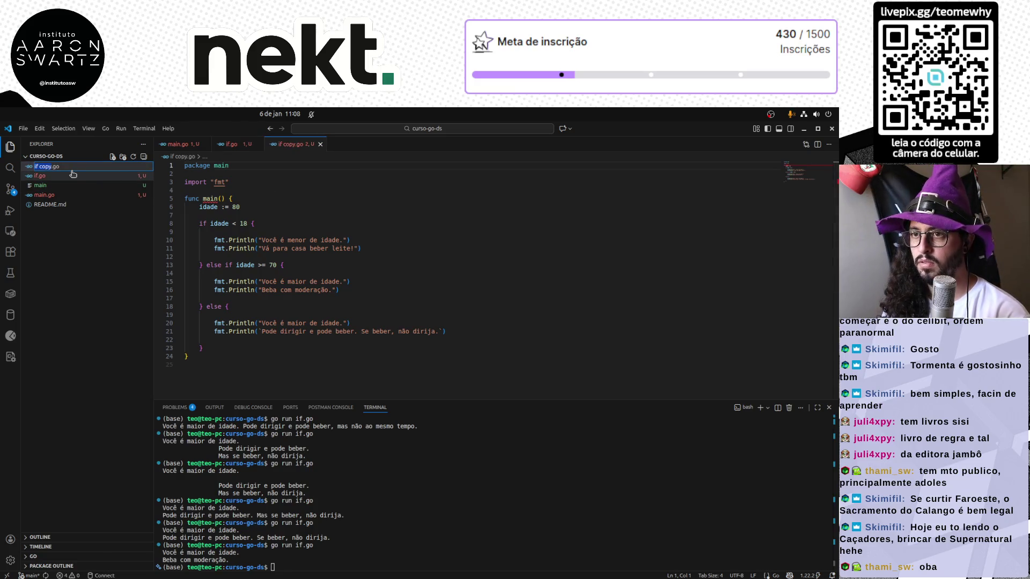
{"action": "type", "text": "switch"}
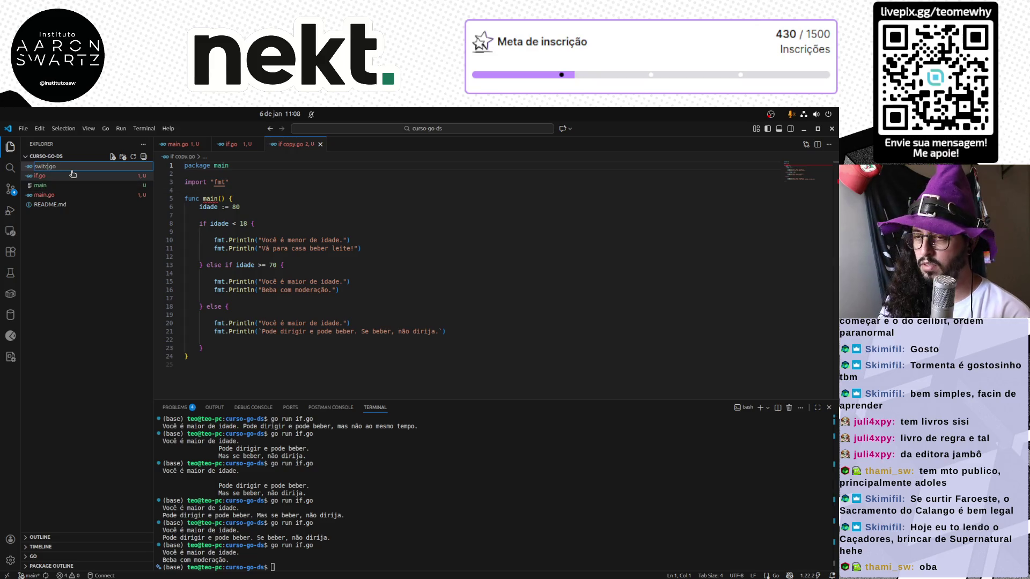
{"action": "key", "text": "Return"}
Replace idade := 80 with fruta := "amora" in switch.go.
{"action": "left_click", "coordinate": [320, 212]}
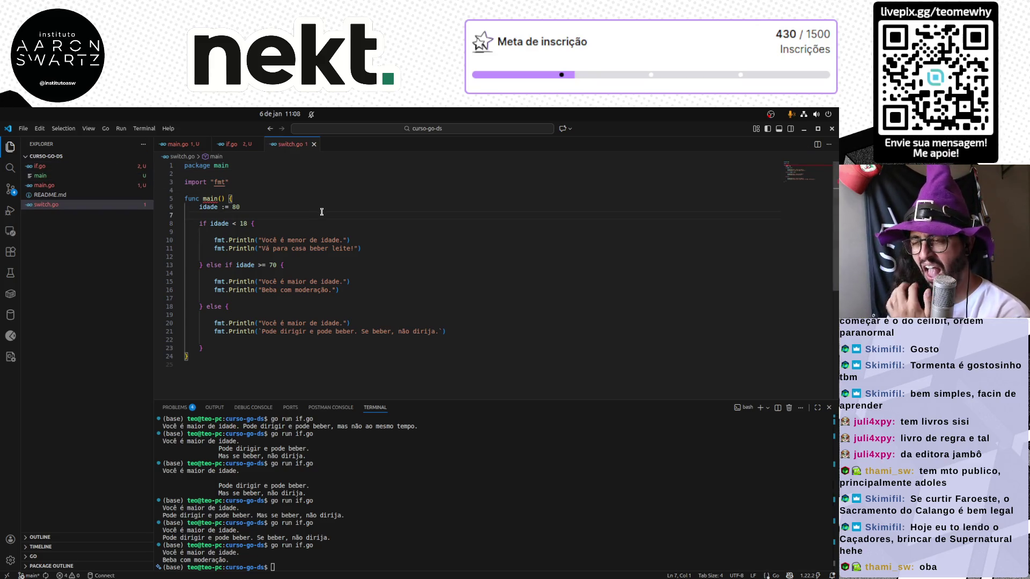
{"action": "key", "text": "Up"}
{"action": "key", "text": "Return"}
{"action": "key", "text": "Up"}
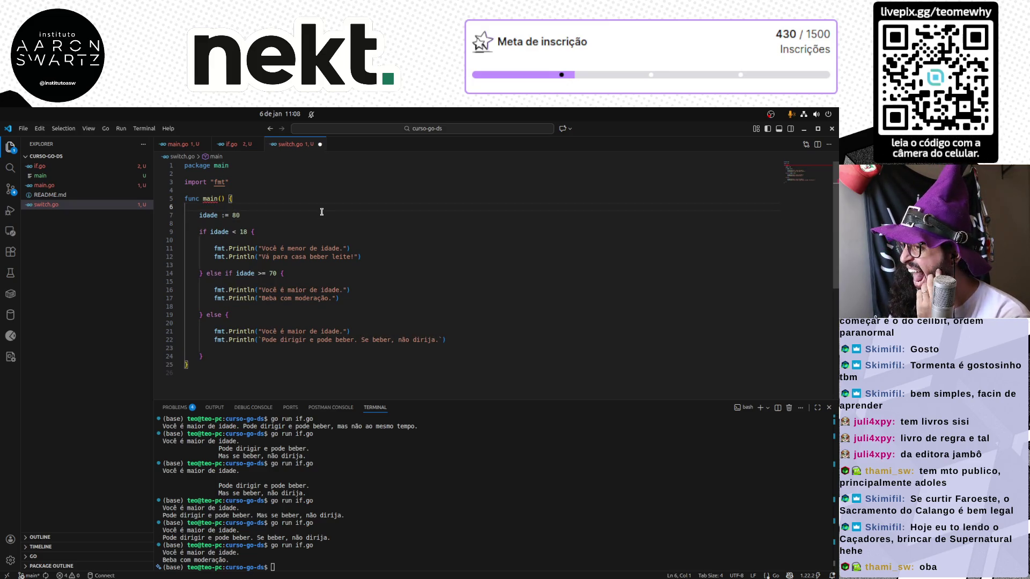
{"action": "left_click", "coordinate": [321, 211]}
{"action": "key", "text": "ctrl+shift+Left"}
{"action": "key", "text": "ctrl+shift+Left"}
{"action": "key", "text": "ctrl+shift+Left"}
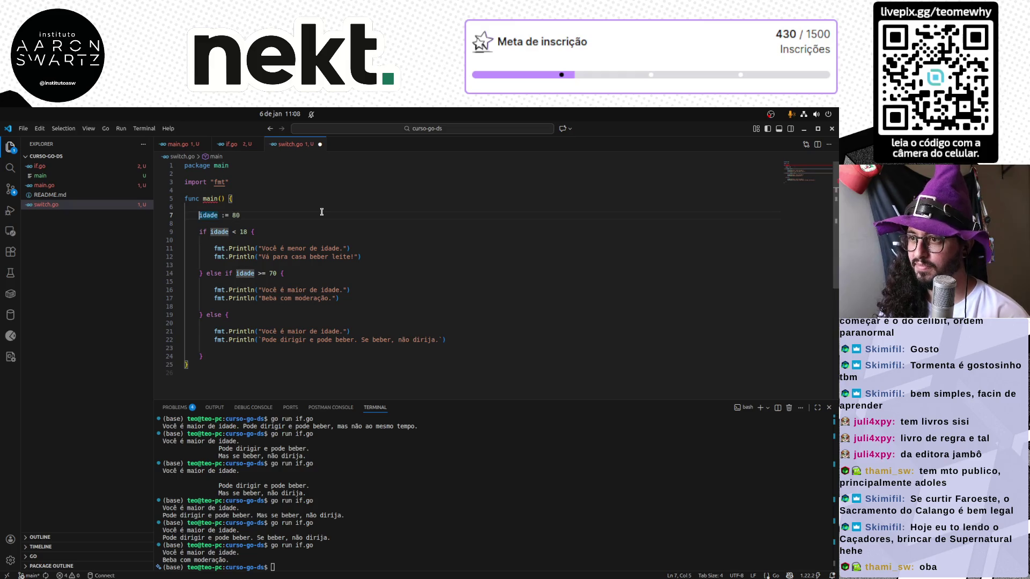
{"action": "type", "text": "fmtta"}
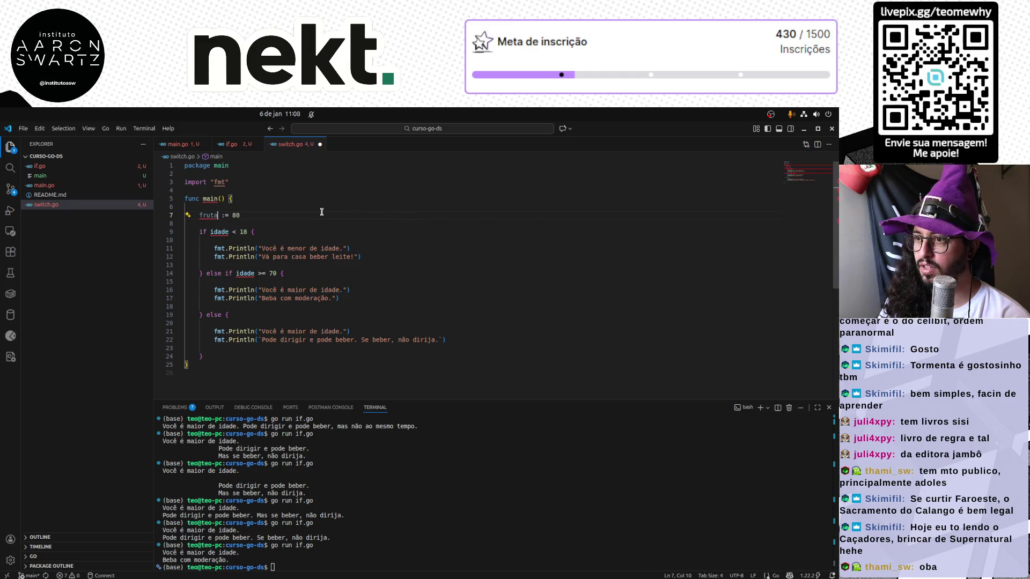
{"action": "key", "text": "ctrl+shift+Left"}
{"action": "type", "text": "\"amora\""}
{"action": "key", "text": "Down"}
{"action": "key", "text": "Down"}
Select and delete the whole if/else block.
{"action": "key", "text": "Home"}
{"action": "key", "text": "shift+Down"}
{"action": "key", "text": "shift+Down"}
{"action": "key", "text": "shift+Down"}
{"action": "key", "text": "shift+Down"}
{"action": "key", "text": "shift+Down"}
{"action": "key", "text": "shift+Down"}
{"action": "key", "text": "shift+Down"}
{"action": "key", "text": "shift+Down"}
{"action": "key", "text": "shift+Down"}
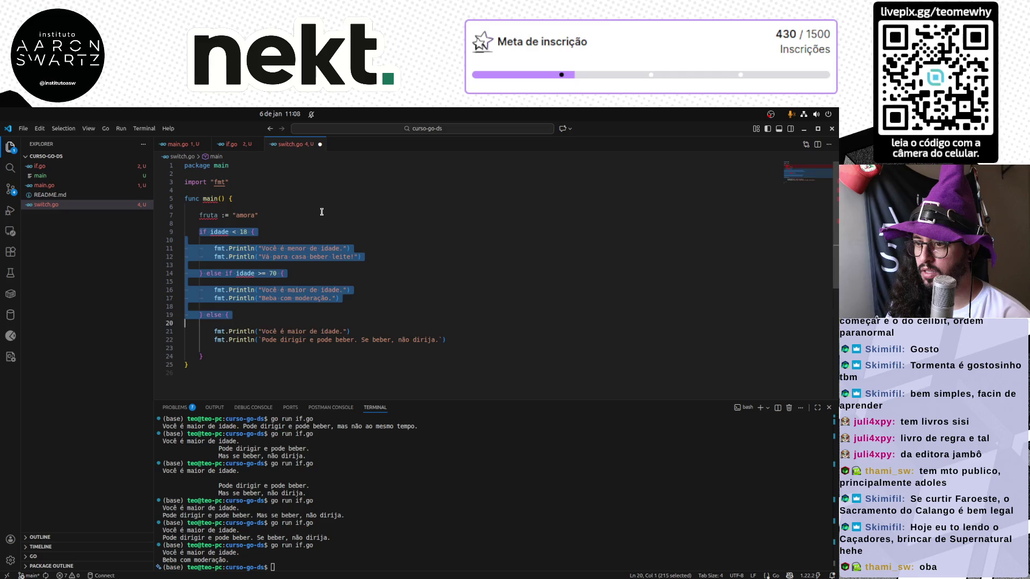
{"action": "key", "text": "shift+Down"}
{"action": "key", "text": "shift+Down"}
{"action": "key", "text": "shift+Down"}
{"action": "key", "text": "shift+Down"}
{"action": "key", "text": "shift+Down"}
{"action": "key", "text": "BackSpace"}
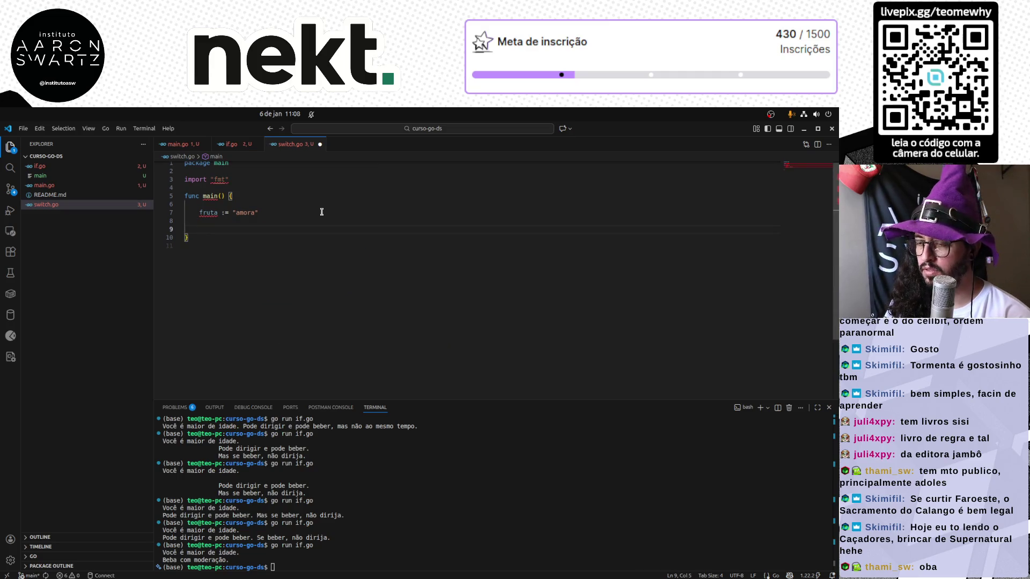
{"action": "type", "text": "switch amora"}
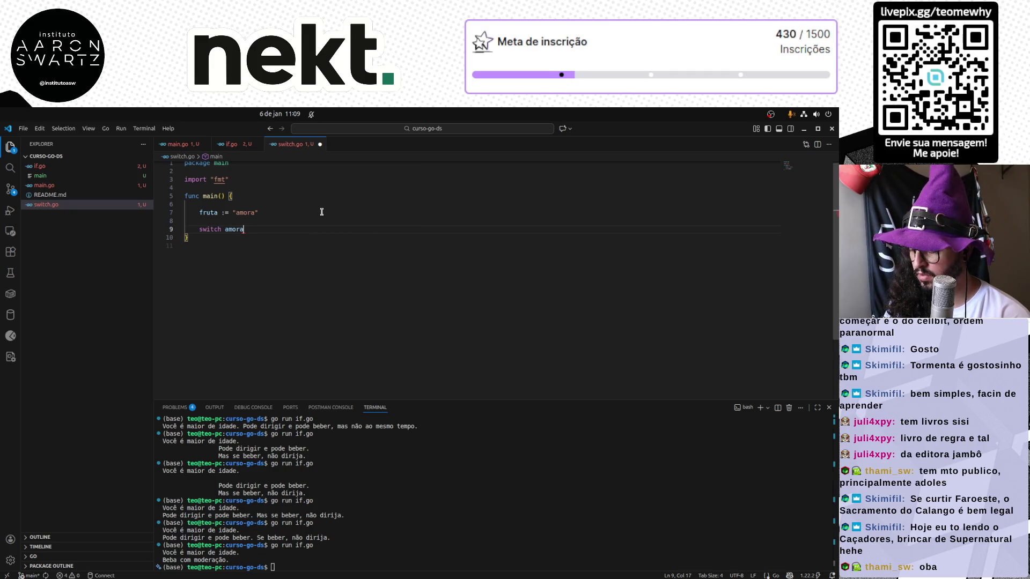
{"action": "type", "text": "{"}
Write switch fruta { with a case "amora": and save the file.
{"action": "key", "text": "Return"}
{"action": "type", "text": "case "}
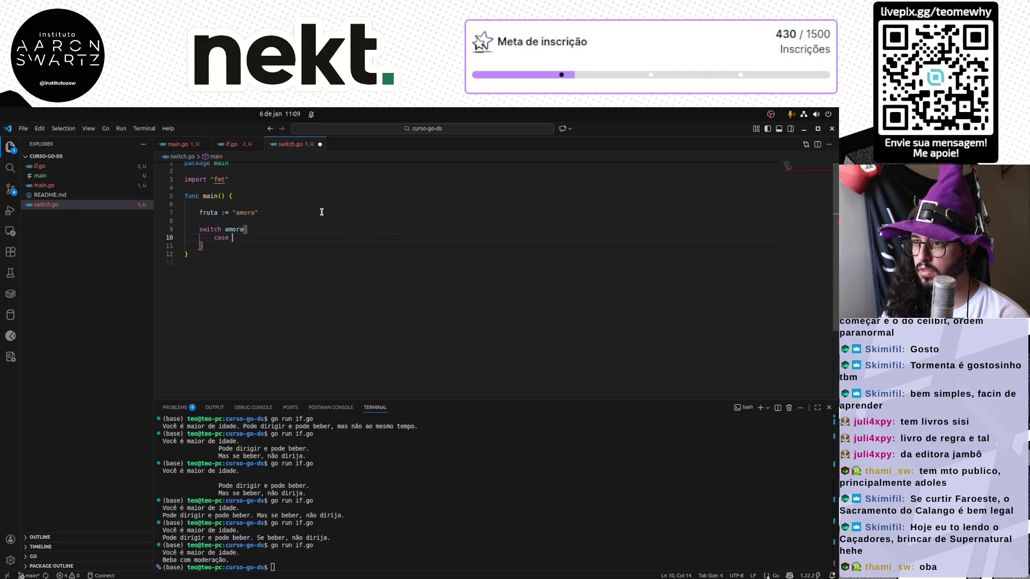
{"action": "type", "text": "\"amora\""}
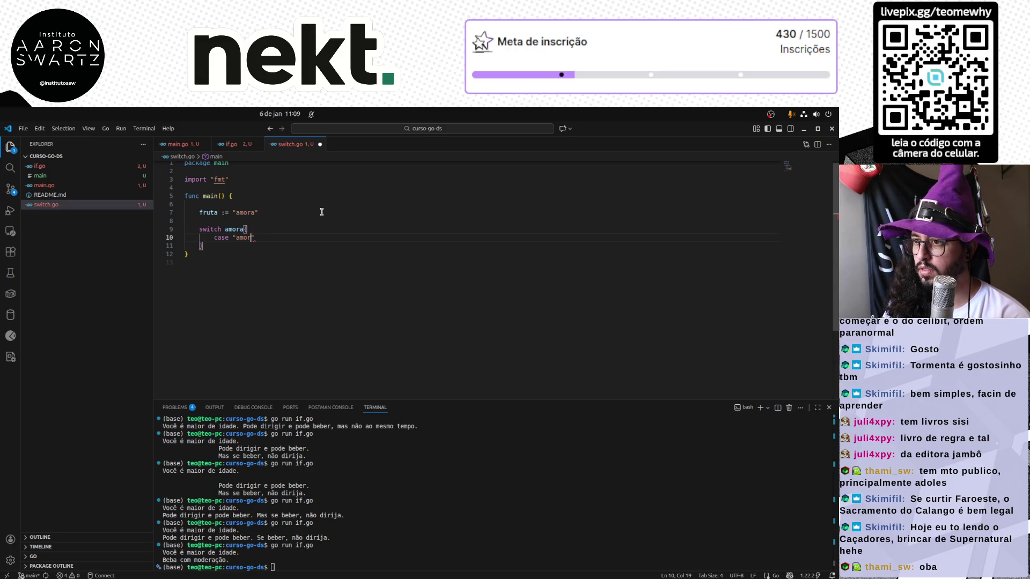
{"action": "type", "text": ":"}
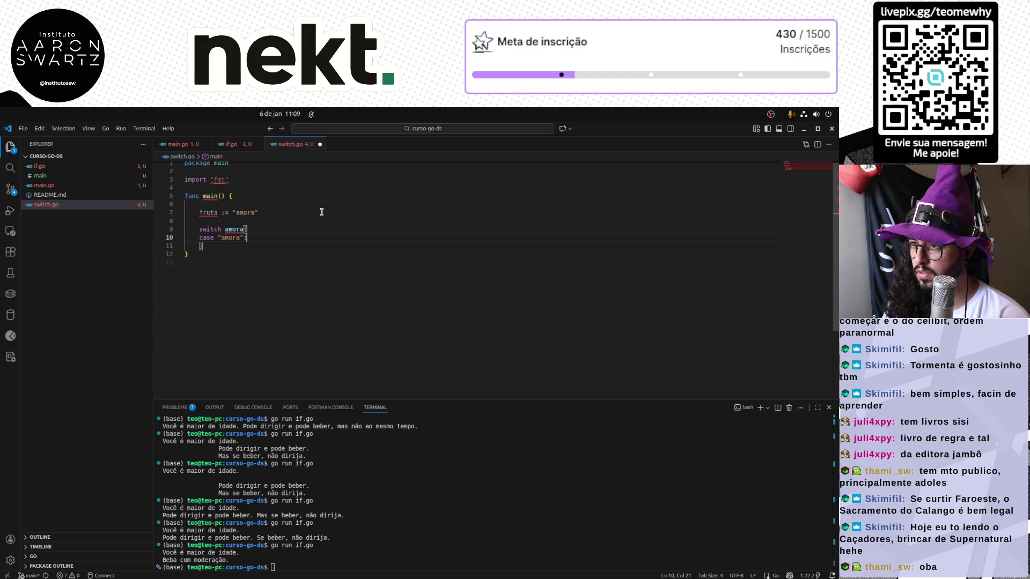
{"action": "key", "text": "ctrl+shift+Left"}
{"action": "type", "text": "fruta {"}
{"action": "key", "text": "ctrl+s"}
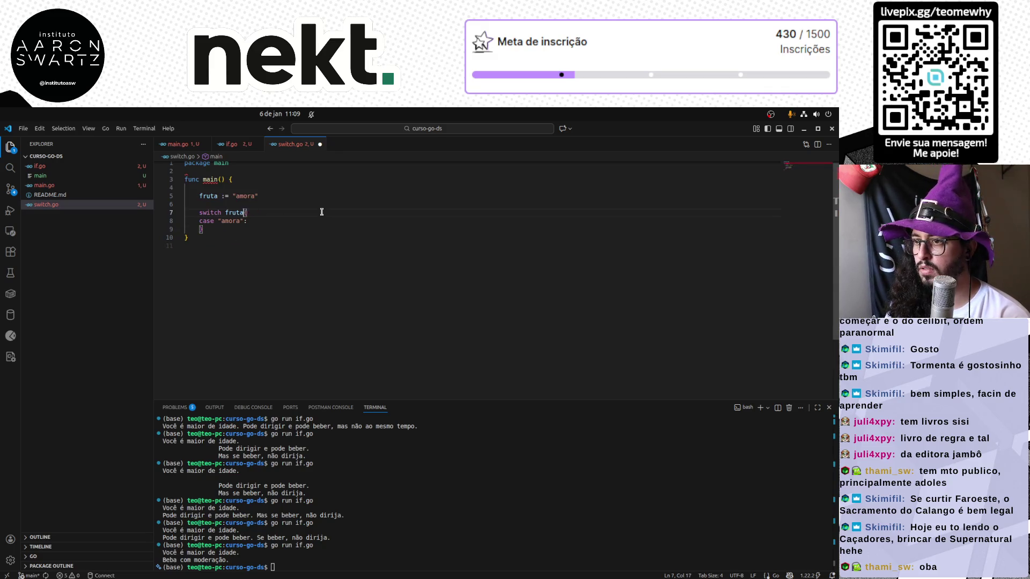
{"action": "key", "text": "Down"}
{"action": "key", "text": "End"}
{"action": "key", "text": "Return"}
{"action": "type", "text": "fmt."}
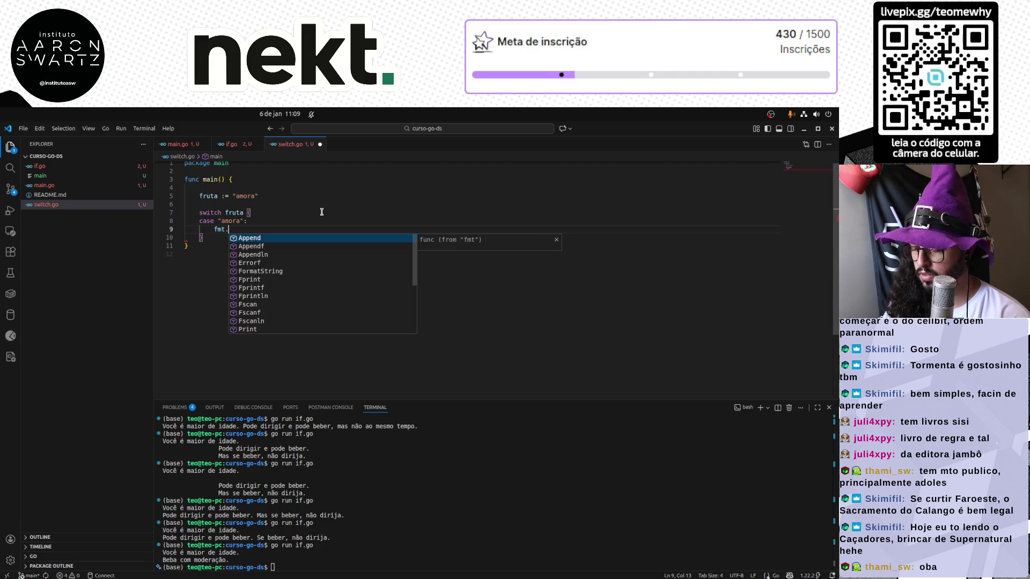
{"action": "type", "text": "Println"}
Add fmt.Println("Você escolheu Amora! Eu adoro essa fruta!") in the amora case, fixing typos.
{"action": "key", "text": "Return"}
{"action": "type", "text": "\"Você é"}
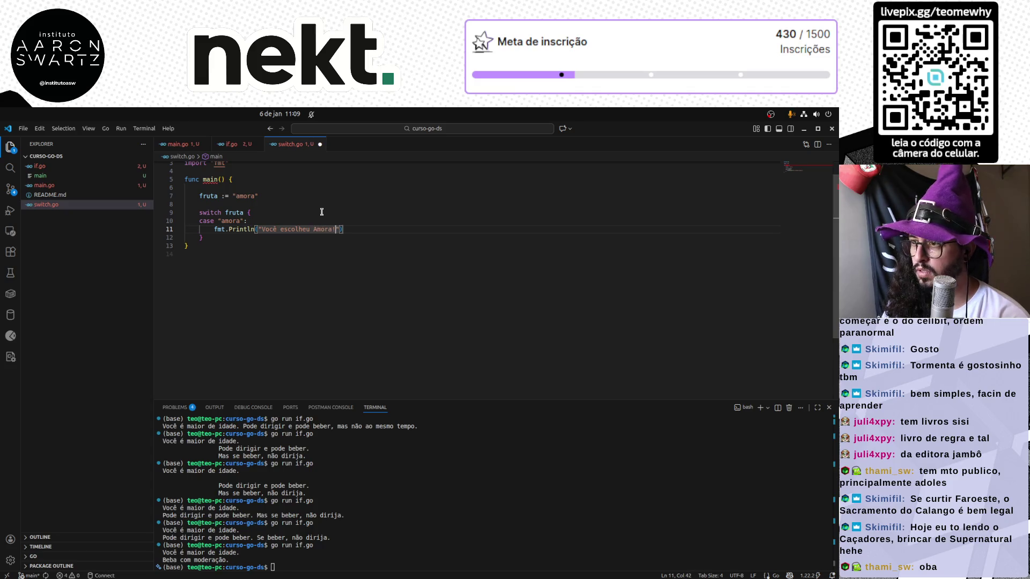
{"action": "type", "text": "Adora "}
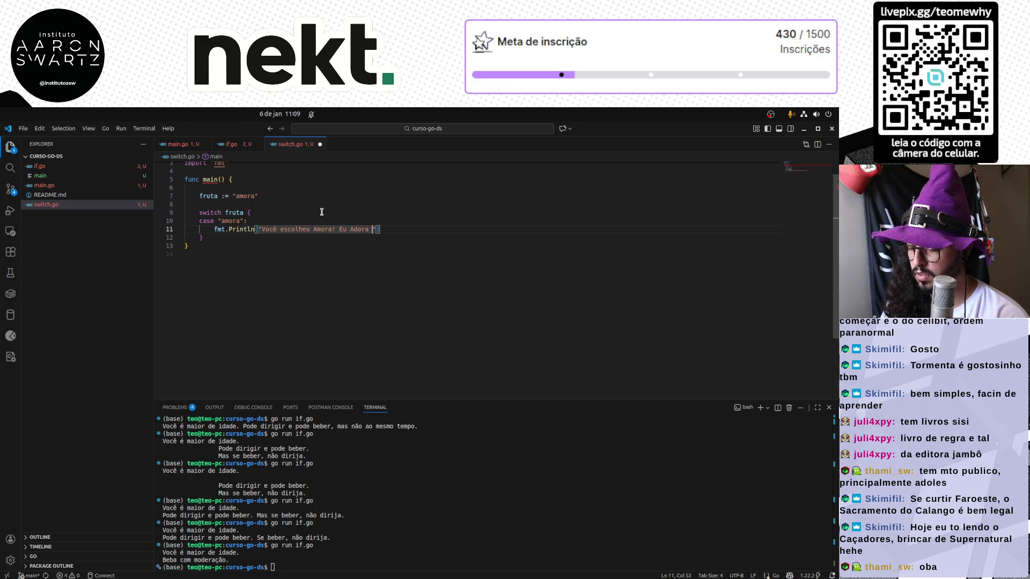
{"action": "type", "text": "osras!"}
{"action": "key", "text": "Left"}
{"action": "key", "text": "ctrl+shift+Left"}
{"action": "key", "text": "ctrl+shift+Left"}
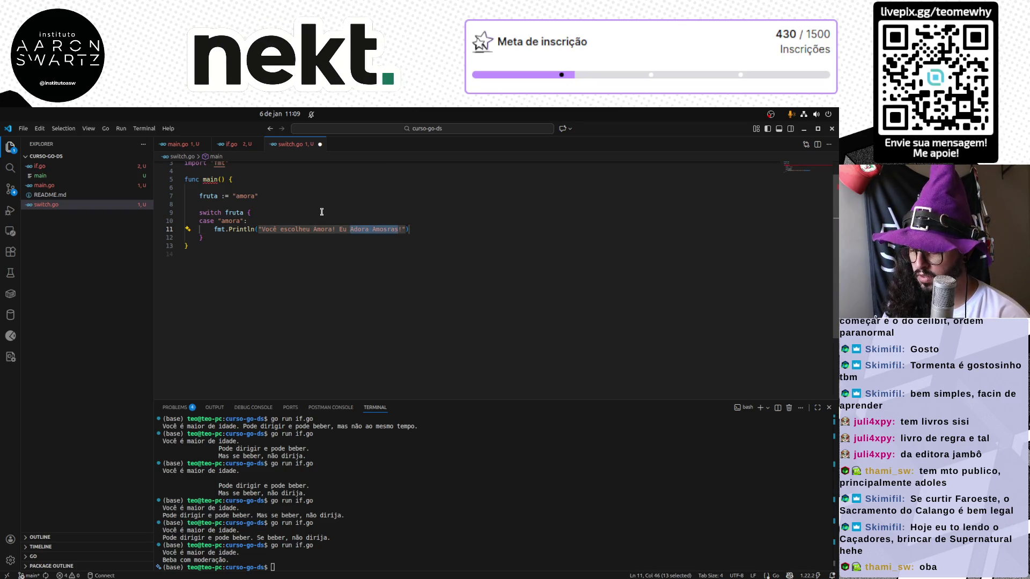
{"action": "type", "text": "ad"}
{"action": "key", "text": "BackSpace"}
{"action": "key", "text": "BackSpace"}
{"action": "key", "text": "BackSpace"}
{"action": "key", "text": "BackSpace"}
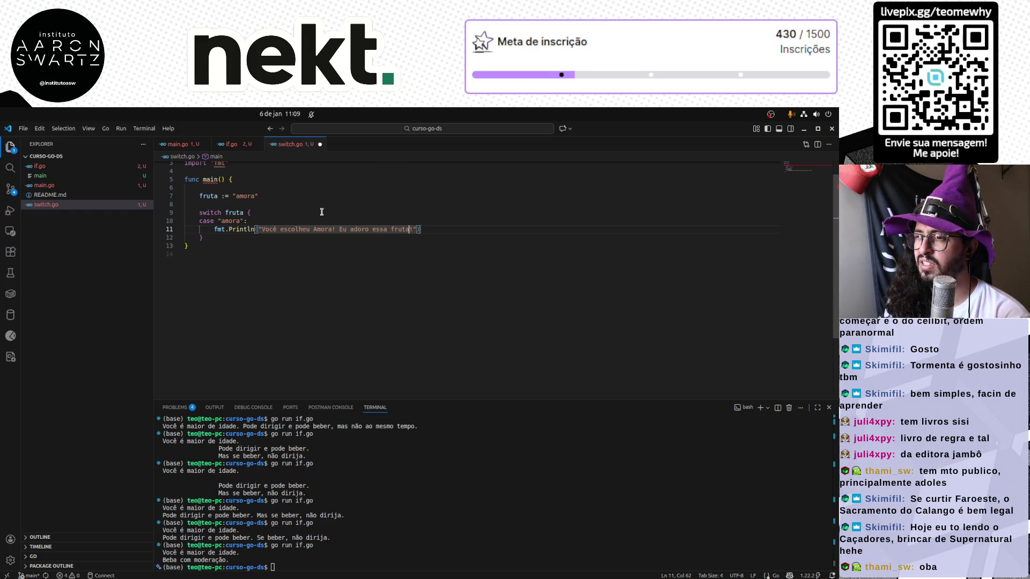
{"action": "key", "text": "Escape"}
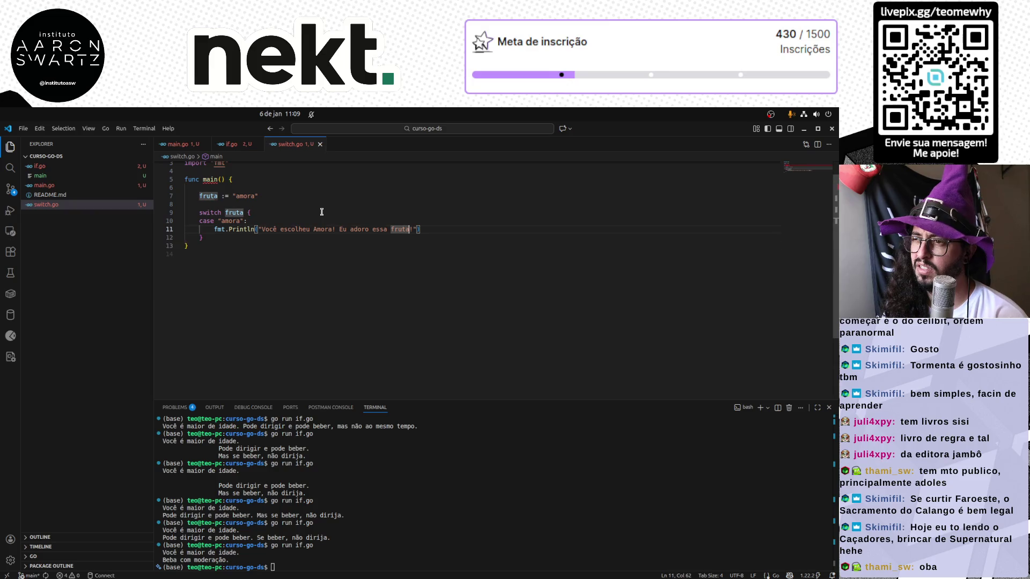
{"action": "type", "text": "!\")"}
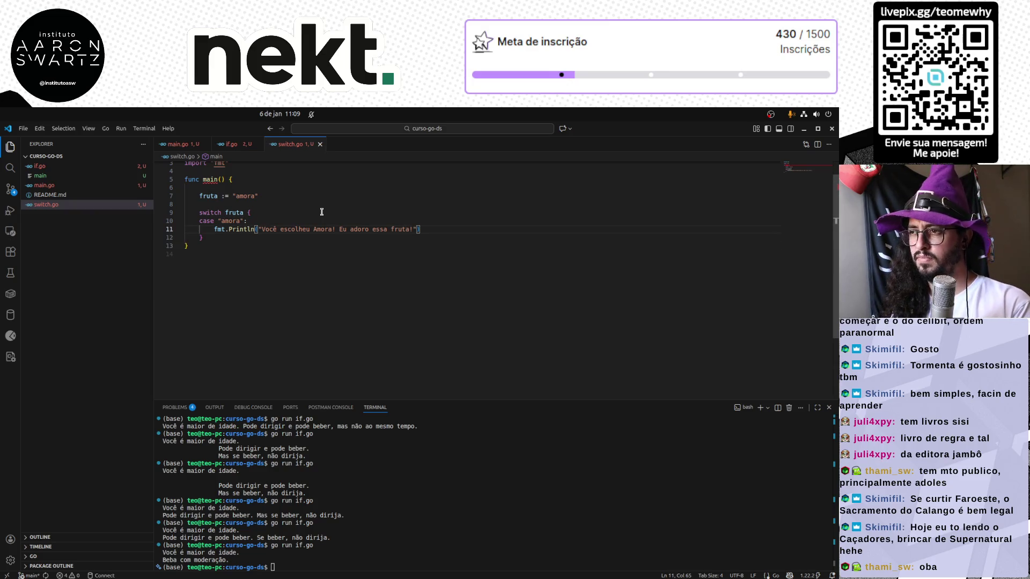
{"action": "key", "text": "Return"}
{"action": "key", "text": "Return"}
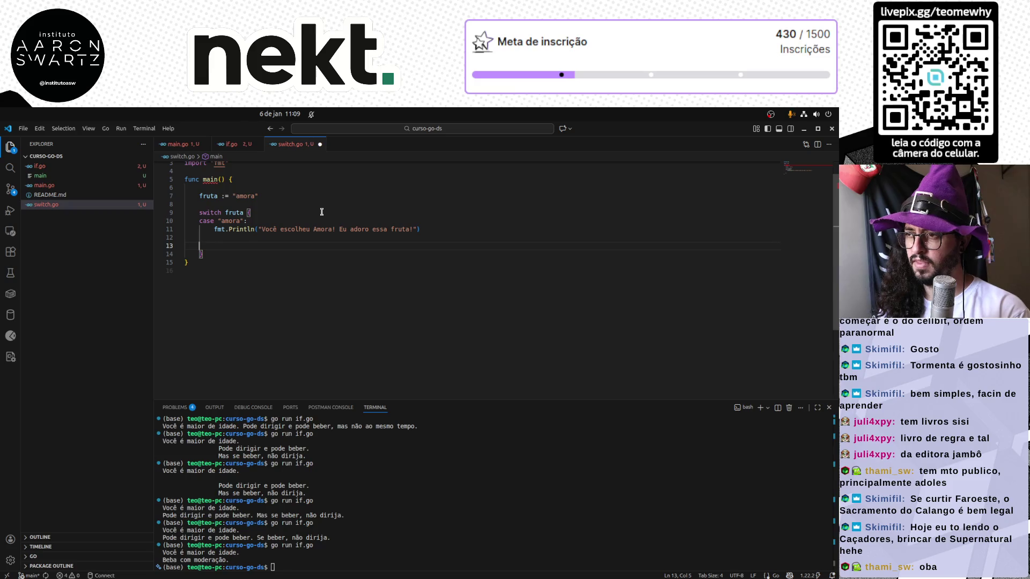
{"action": "type", "text": "case \"maçã"}
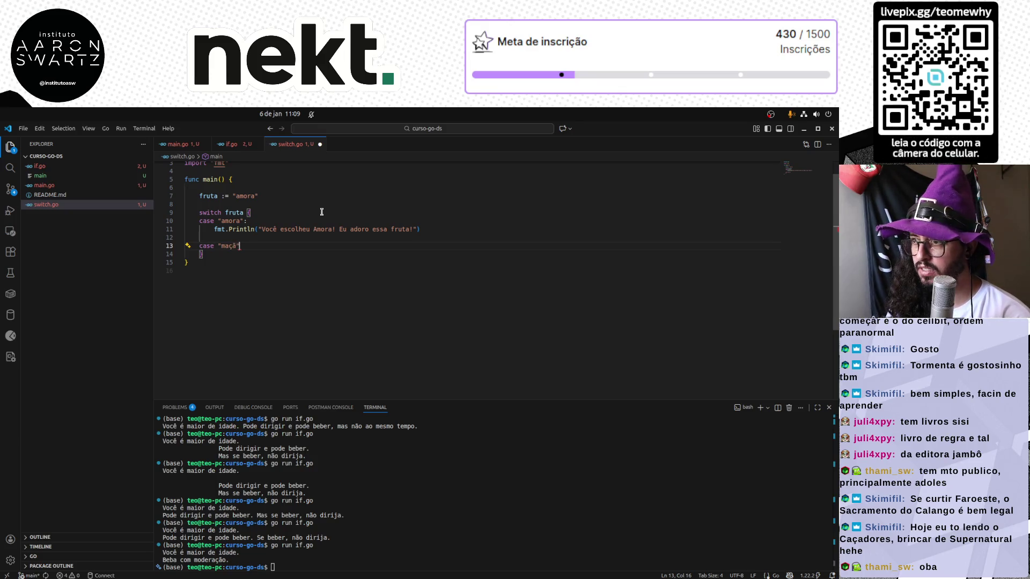
{"action": "type", "text": ":"}
Add a "maçã" case with a fmt.Println message, removing an unfinished print line.
{"action": "key", "text": "Return"}
{"action": "type", "text": "fm"}
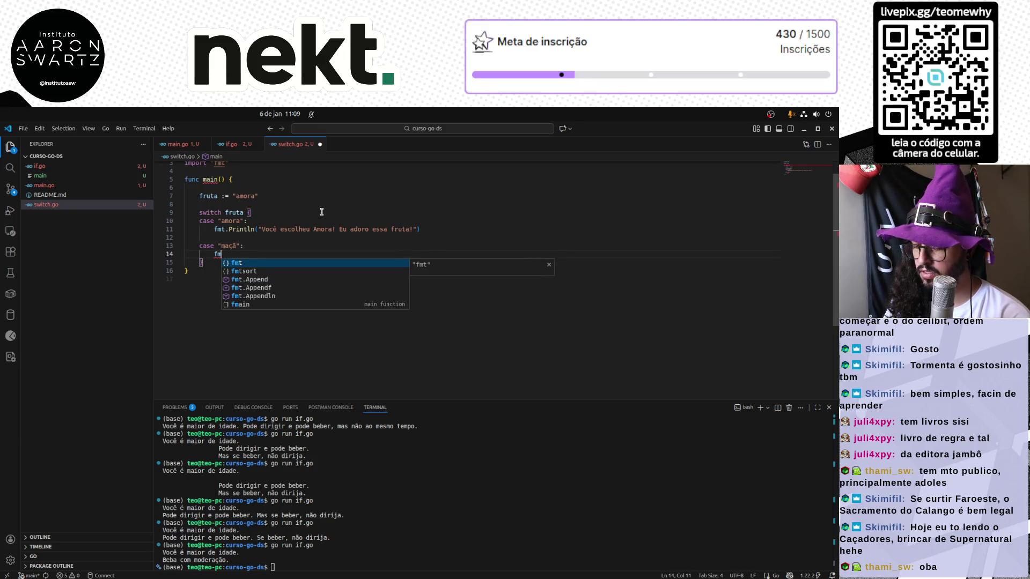
{"action": "type", "text": "t.Print"}
{"action": "key", "text": "Down"}
{"action": "key", "text": "Down"}
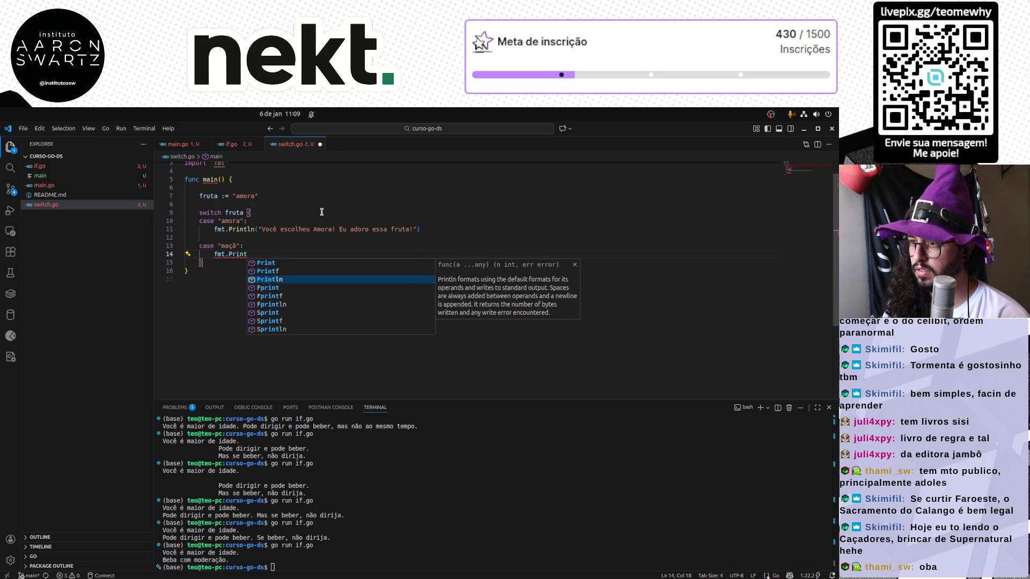
{"action": "key", "text": "Return"}
{"action": "type", "text": "\""}
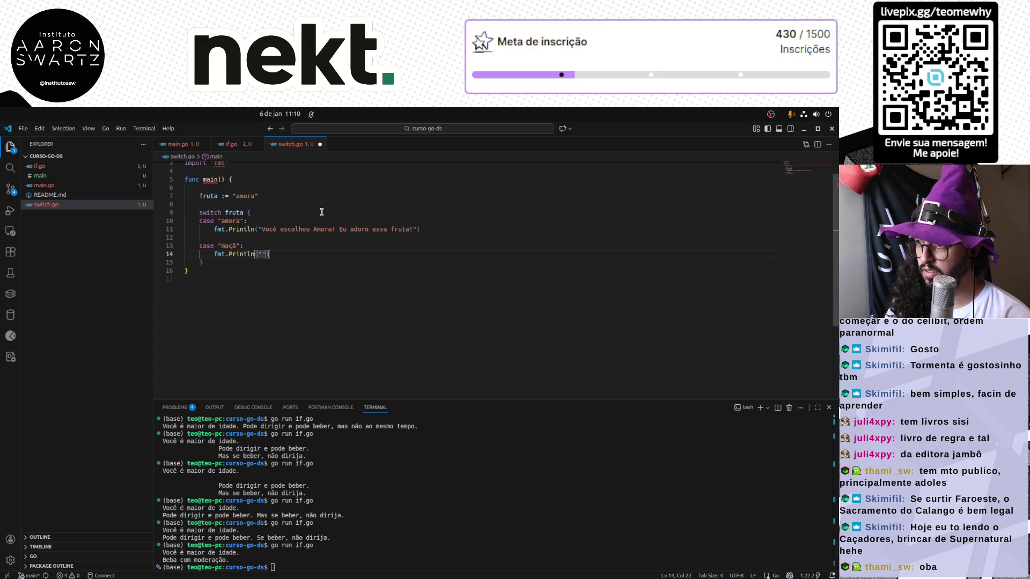
{"action": "type", "text": "É"}
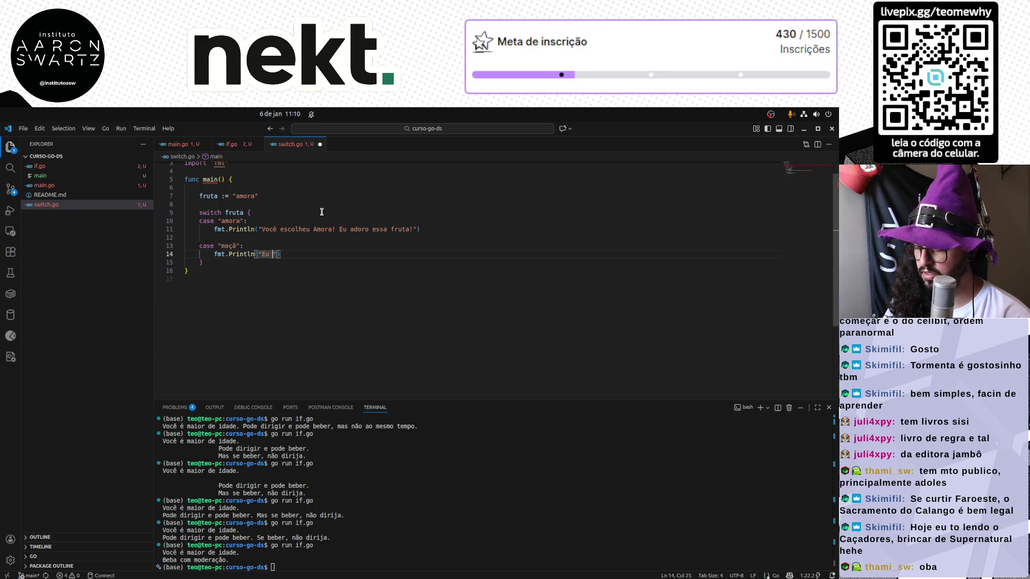
{"action": "type", "text": " não g"}
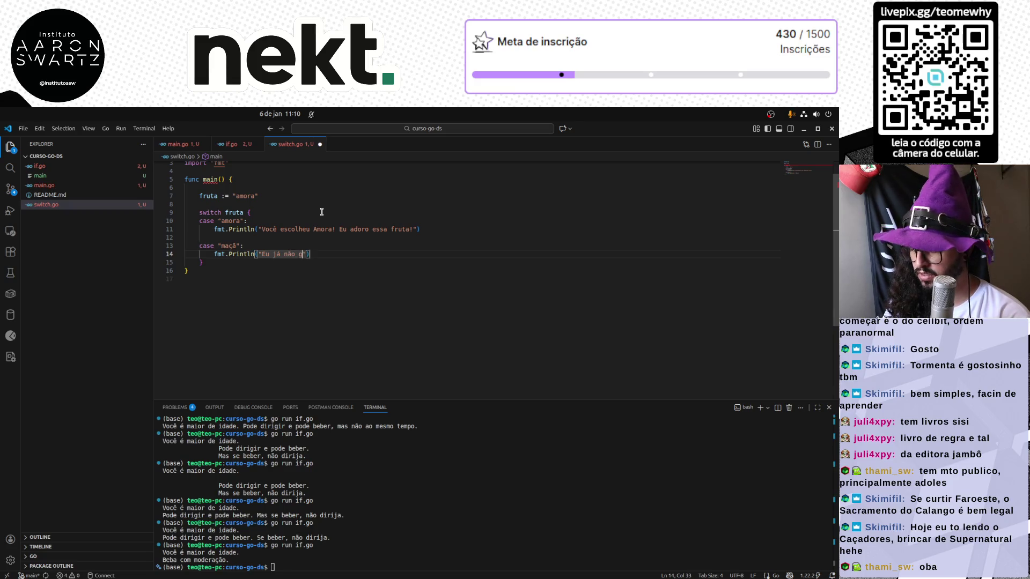
{"action": "type", "text": "to tanto de"}
{"action": "type", "text": "çãs. Prefiro Amoras!"}
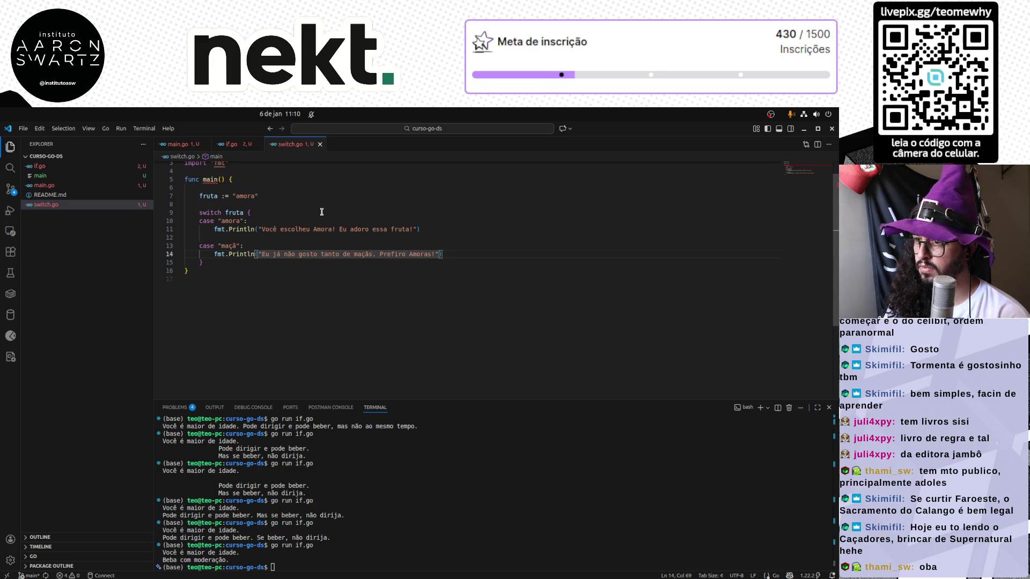
{"action": "key", "text": "End"}
{"action": "key", "text": "Return"}
{"action": "type", "text": "fm"}
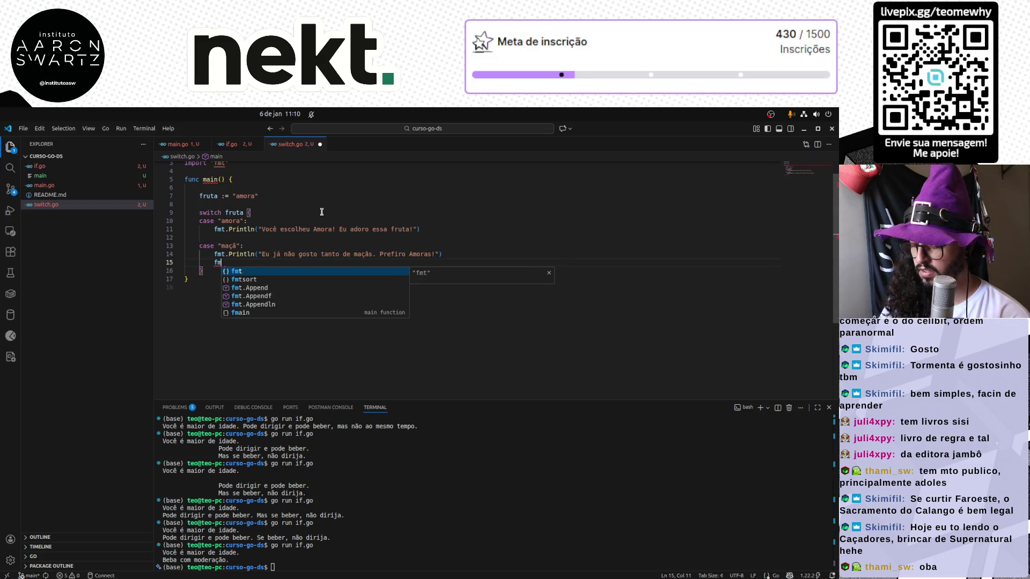
{"action": "type", "text": "t.Print"}
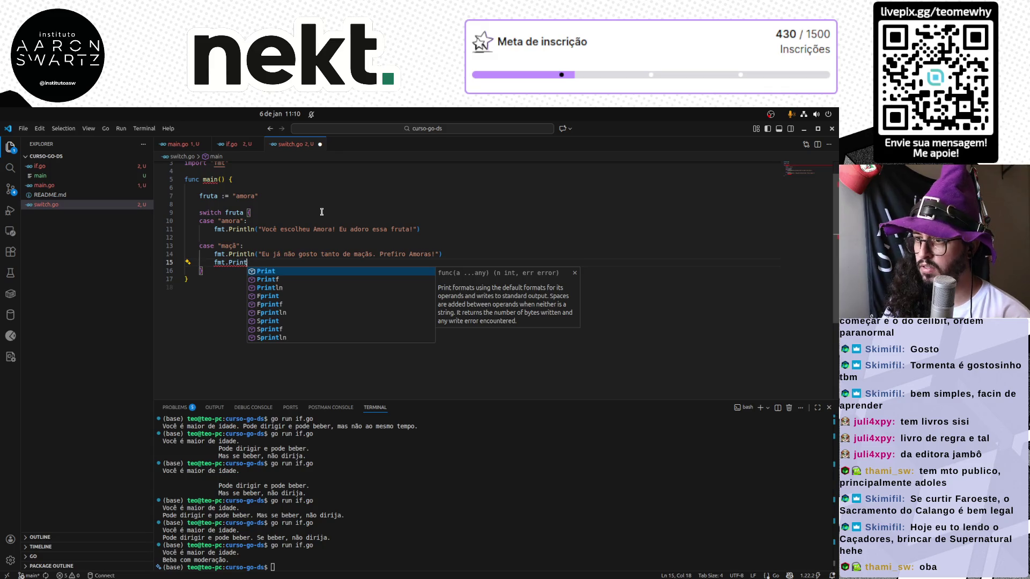
{"action": "key", "text": "ctrl+shift+k"}
Move Prefiro Amoras! from line 14 into a second fmt.Println in the maçã case and save.
{"action": "key", "text": "End"}
{"action": "key", "text": "ctrl+Left"}
{"action": "key", "text": "ctrl+Left"}
{"action": "key", "text": "ctrl+Left"}
{"action": "key", "text": "ctrl+Right"}
{"action": "key", "text": "shift+End"}
{"action": "key", "text": "shift+Left"}
{"action": "key", "text": "ctrl+c"}
{"action": "key", "text": "BackSpace"}
{"action": "key", "text": "BackSpace"}
{"action": "key", "text": "End"}
{"action": "key", "text": "Return"}
{"action": "type", "text": "fmt.Pr"}
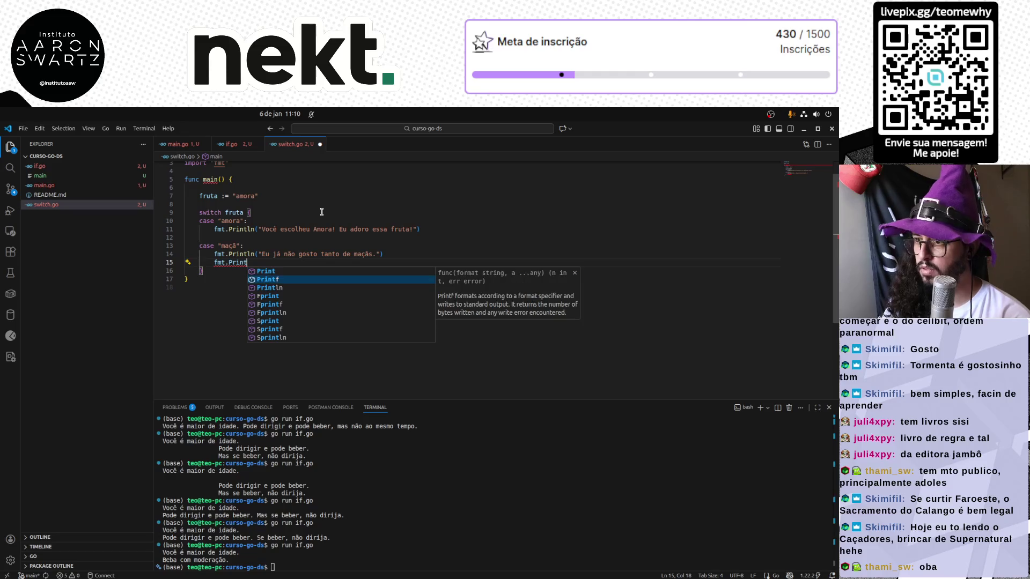
{"action": "key", "text": "Return"}
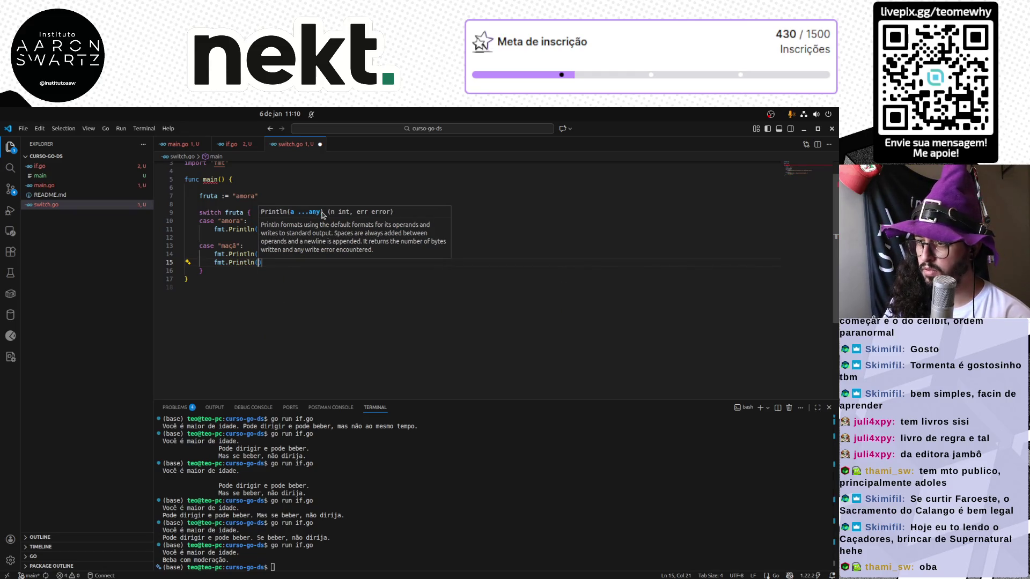
{"action": "key", "text": "ctrl+v"}
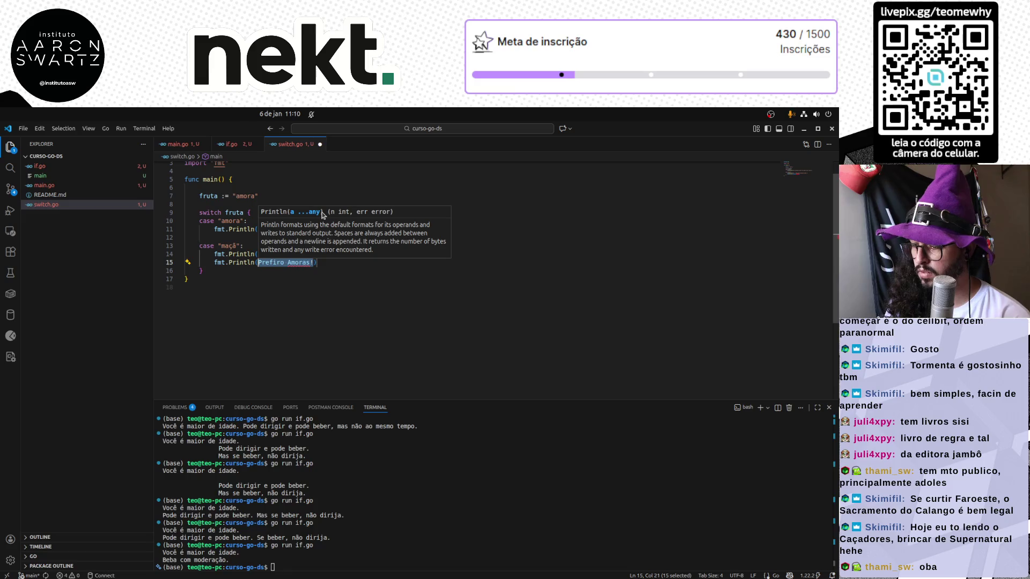
{"action": "type", "text": "\""}
{"action": "key", "text": "ctrl+s"}
{"action": "key", "text": "End"}
{"action": "key", "text": "Down"}
Add a default case printing two lines about an unknown fruit, starting with Hum..
{"action": "key", "text": "Up"}
{"action": "key", "text": "End"}
{"action": "key", "text": "Return"}
{"action": "key", "text": "Return"}
{"action": "type", "text": "default"}
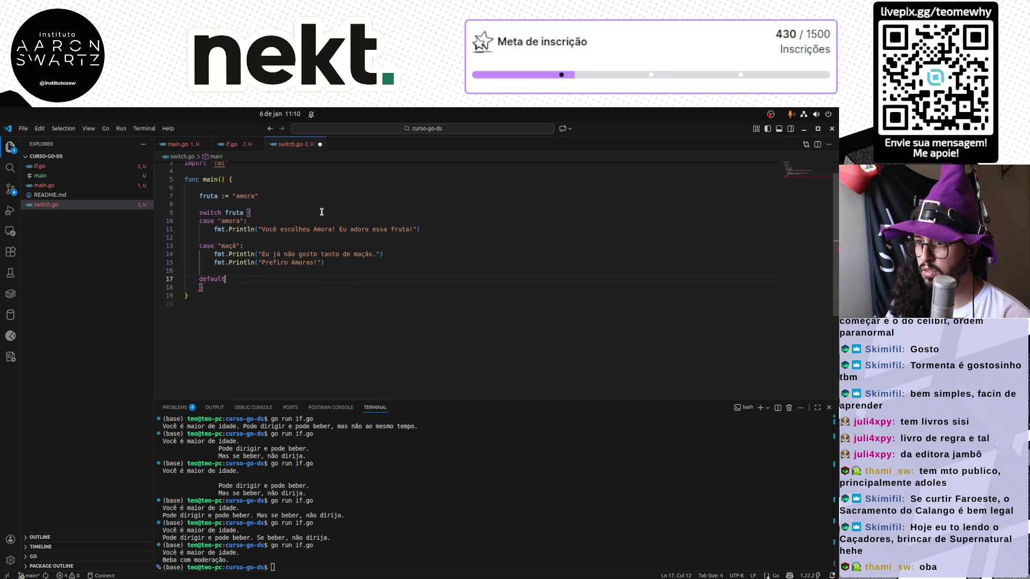
{"action": "key", "text": "Return"}
{"action": "type", "text": "fmt.P"}
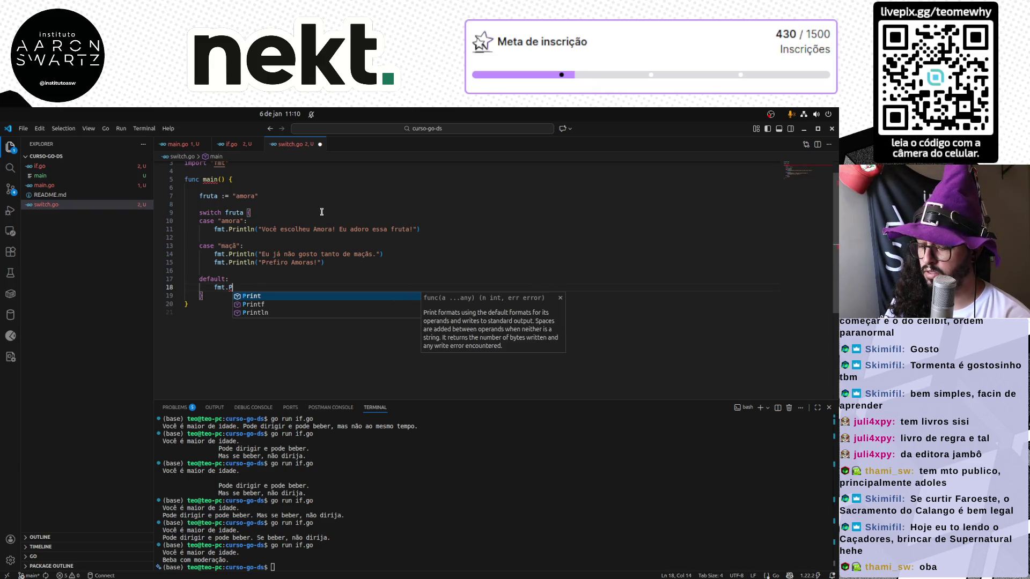
{"action": "type", "text": "rintln(\"N"}
{"action": "type", "text": "Hum.."}
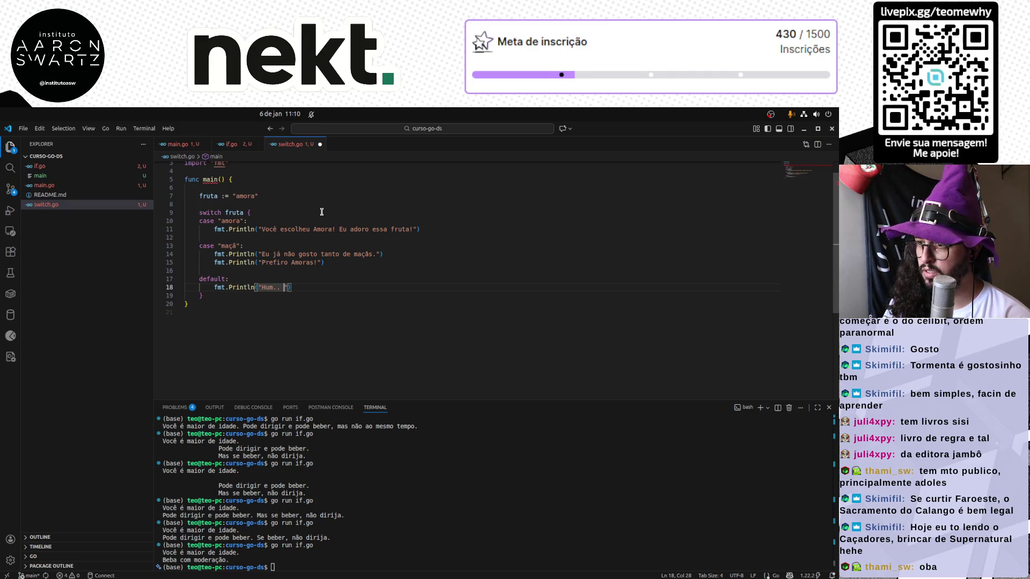
{"action": "key", "text": "BackSpace"}
{"action": "key", "text": "BackSpace"}
{"action": "type", "text": "não conheço essa fruta!"}
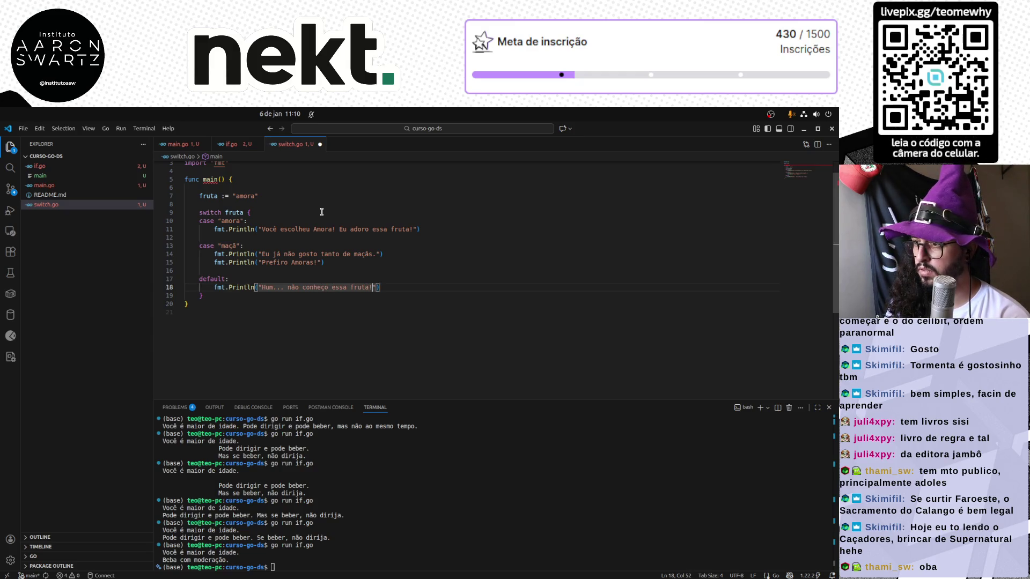
{"action": "key", "text": "BackSpace"}
{"action": "key", "text": "End"}
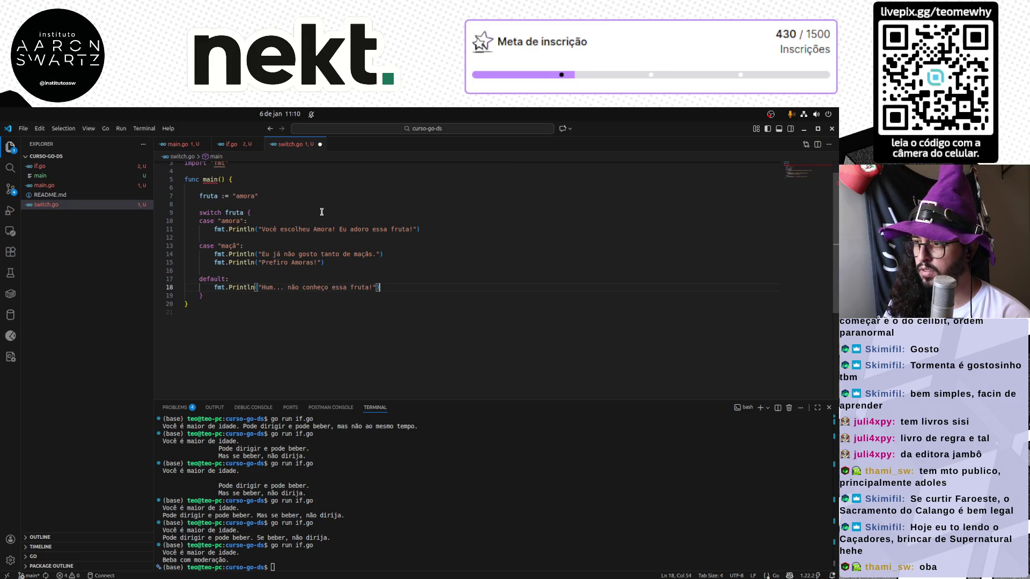
{"action": "key", "text": "Return"}
{"action": "type", "text": "fmt.P"}
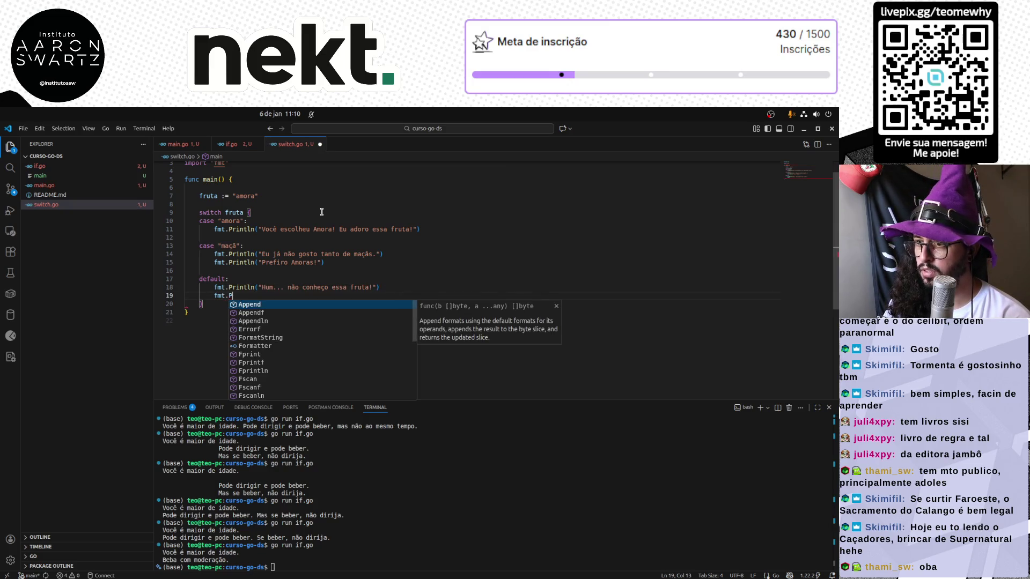
{"action": "type", "text": "rintln(\"Conte-me mais sobre ela"}
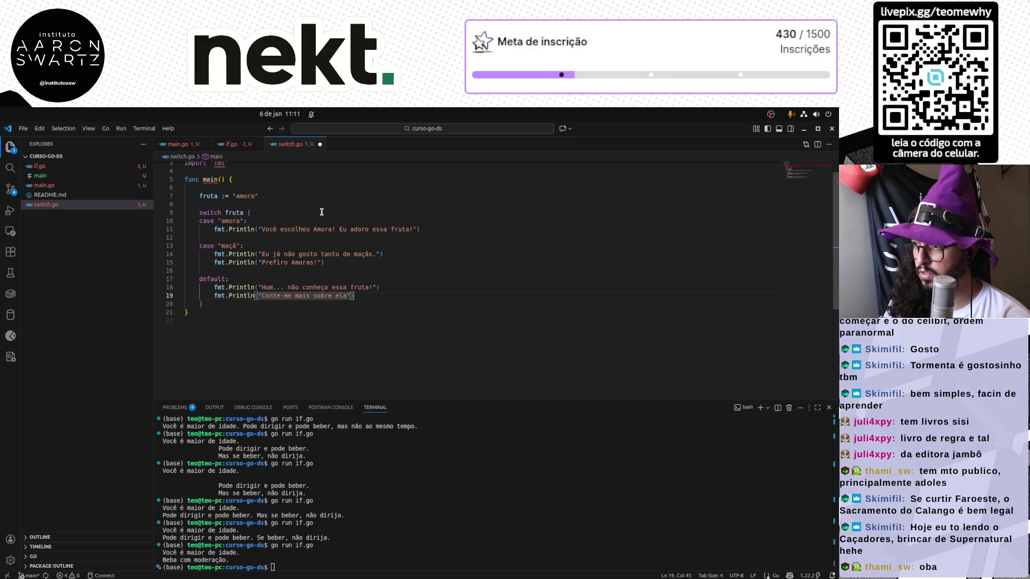
{"action": "type", "text": " o"}
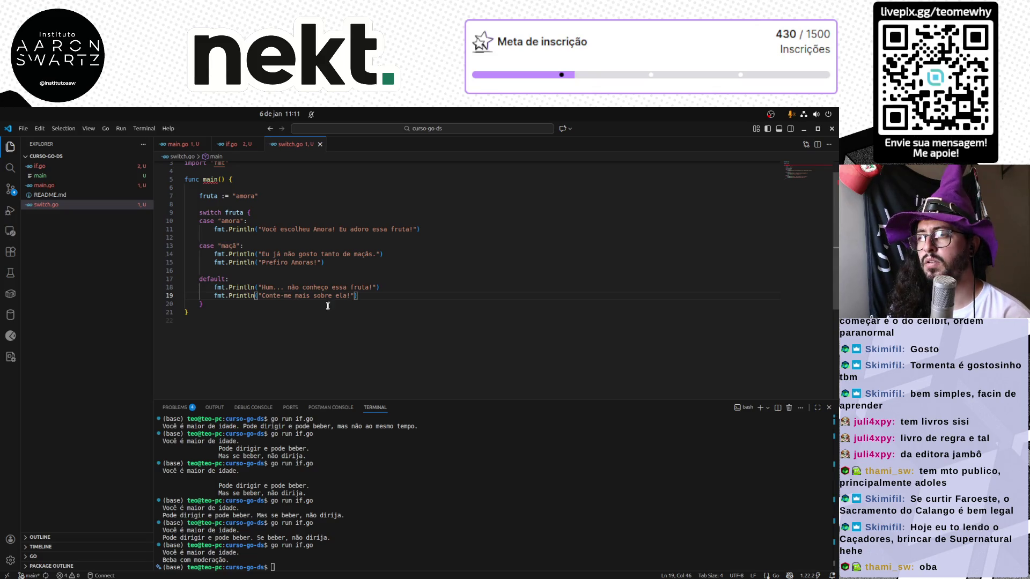
{"action": "key", "text": "Return"}
{"action": "key", "text": "Up"}
{"action": "key", "text": "Up"}
{"action": "key", "text": "Up"}
{"action": "key", "text": "Up"}
{"action": "key", "text": "Up"}
{"action": "key", "text": "Up"}
{"action": "key", "text": "Up"}
{"action": "key", "text": "Up"}
{"action": "key", "text": "Return"}
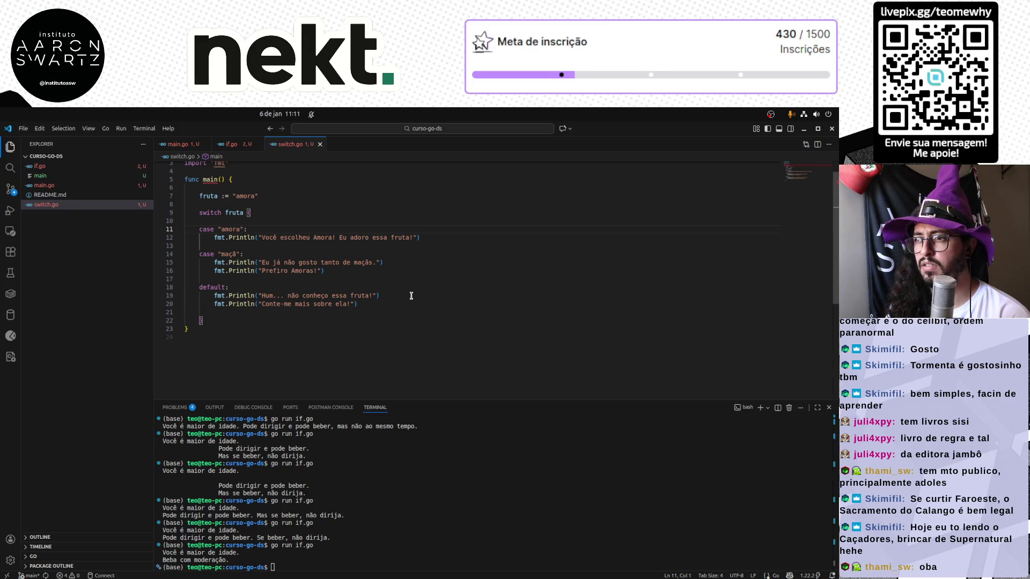
Run go run switch.go in the terminal with fruta as amora.
{"action": "left_click", "coordinate": [367, 349]}
{"action": "key", "text": "Return"}
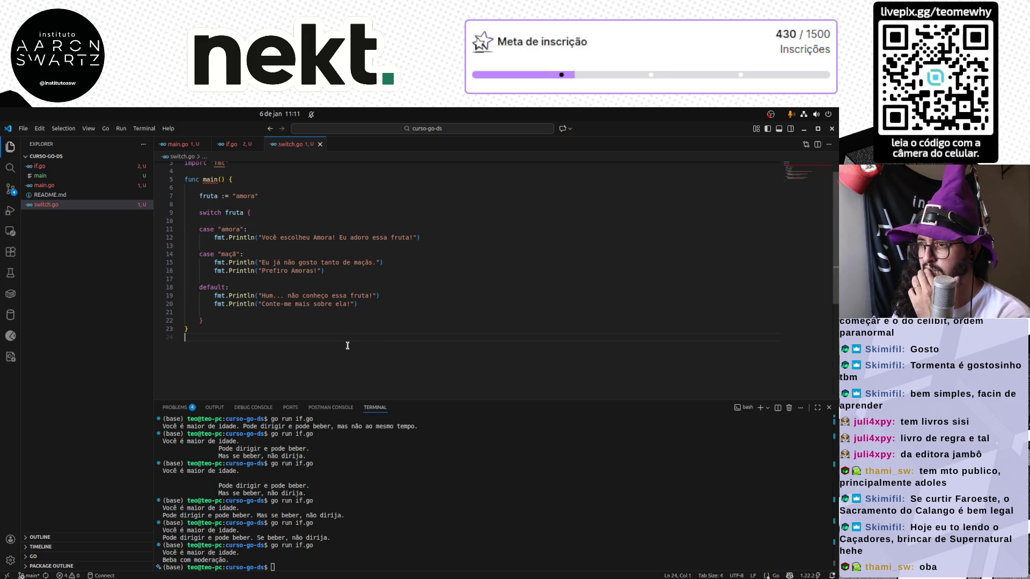
{"action": "left_click_drag", "start_coordinate": [381, 305], "coordinate": [186, 231]}
{"action": "left_click", "coordinate": [334, 369]}
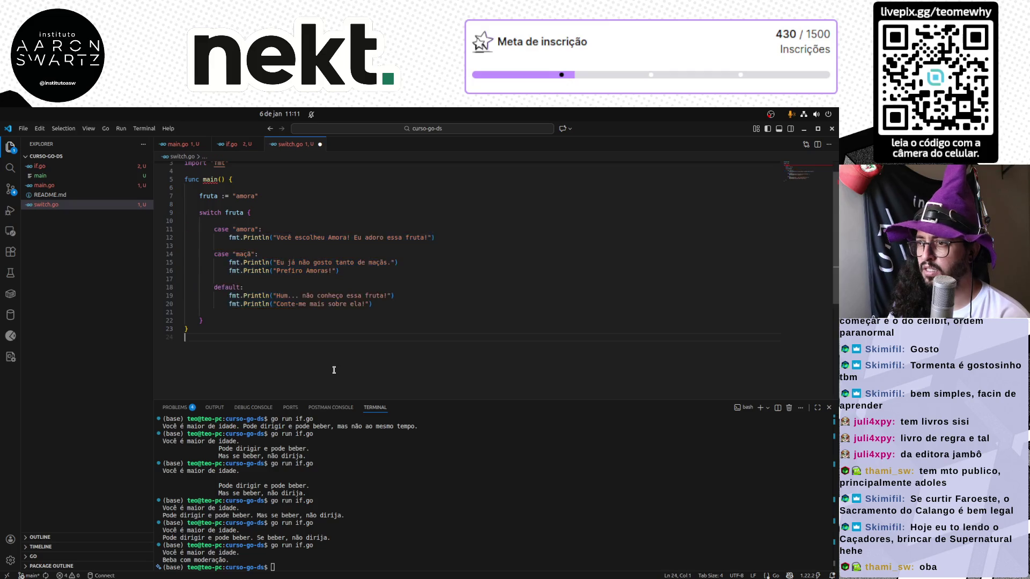
{"action": "left_click", "coordinate": [351, 522]}
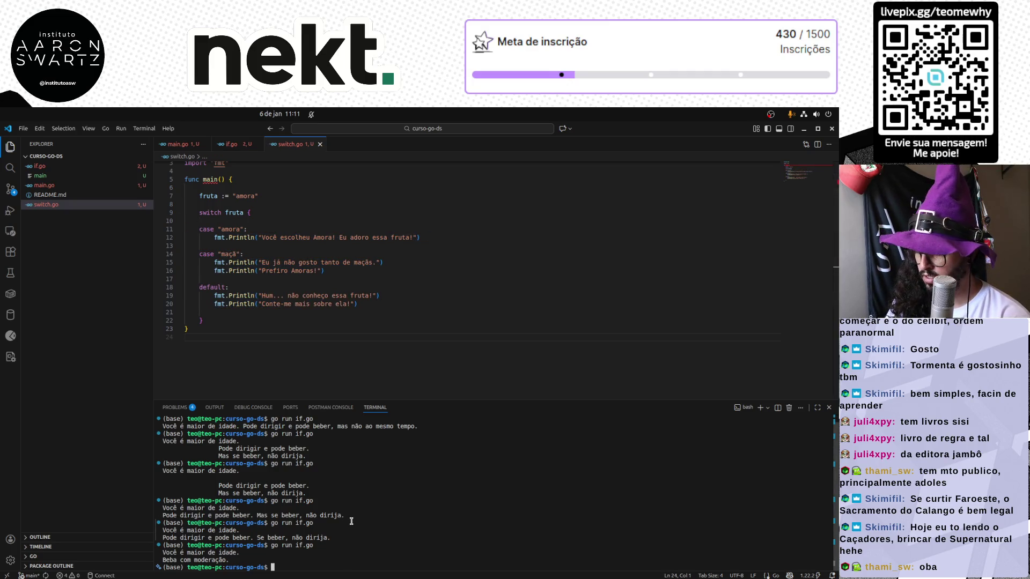
{"action": "type", "text": "go run "}
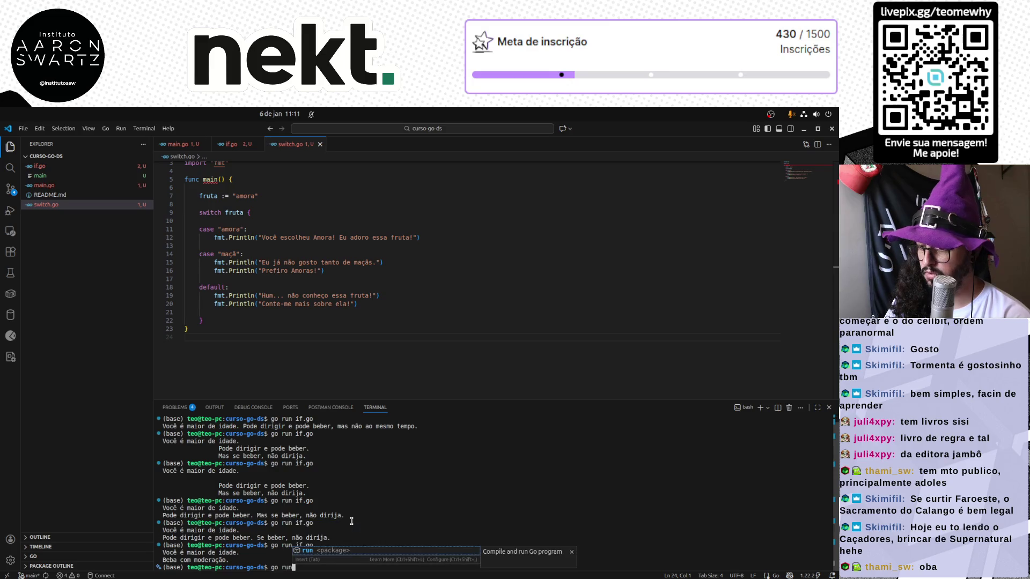
{"action": "type", "text": "switch.go"}
{"action": "key", "text": "Return"}
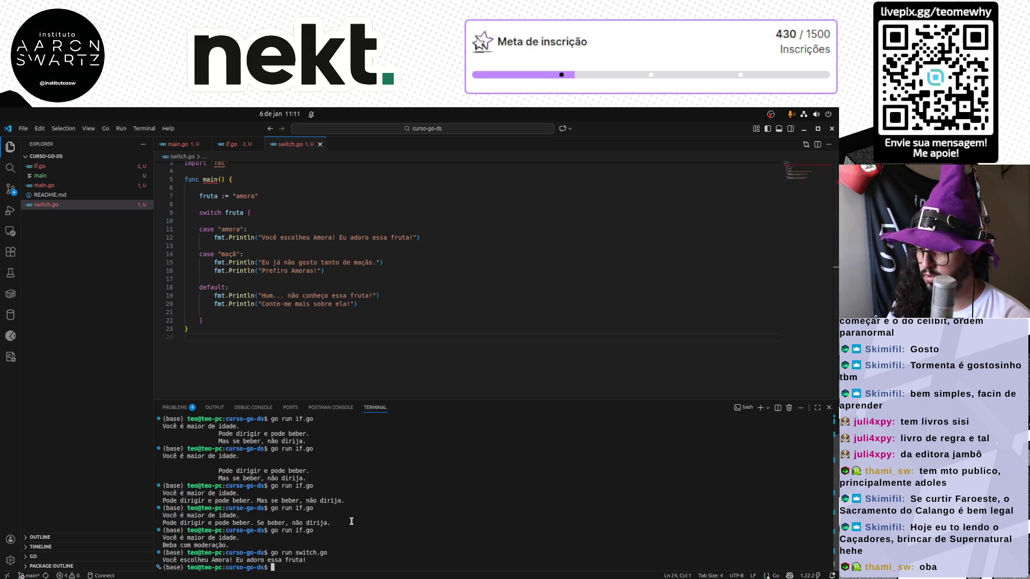
Change fruta to "maçã", save and rerun switch.go.
{"action": "double_click", "coordinate": [246, 195]}
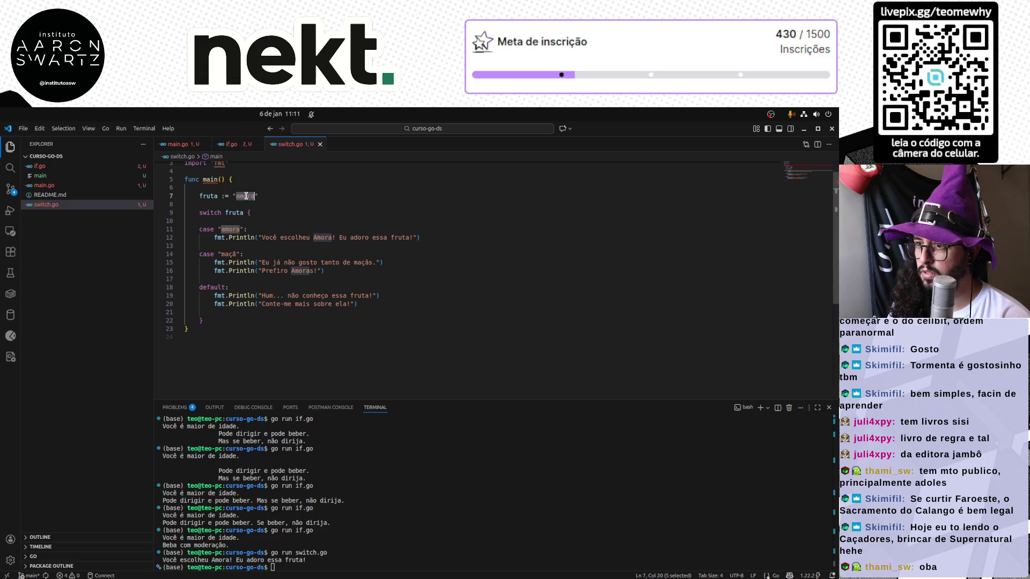
{"action": "type", "text": "m"}
{"action": "scroll", "coordinate": [245, 195], "scroll_direction": "up", "scroll_amount": 1}
{"action": "key", "text": "ctrl+s"}
{"action": "left_click", "coordinate": [383, 501]}
{"action": "key", "text": "Up"}
{"action": "key", "text": "Return"}
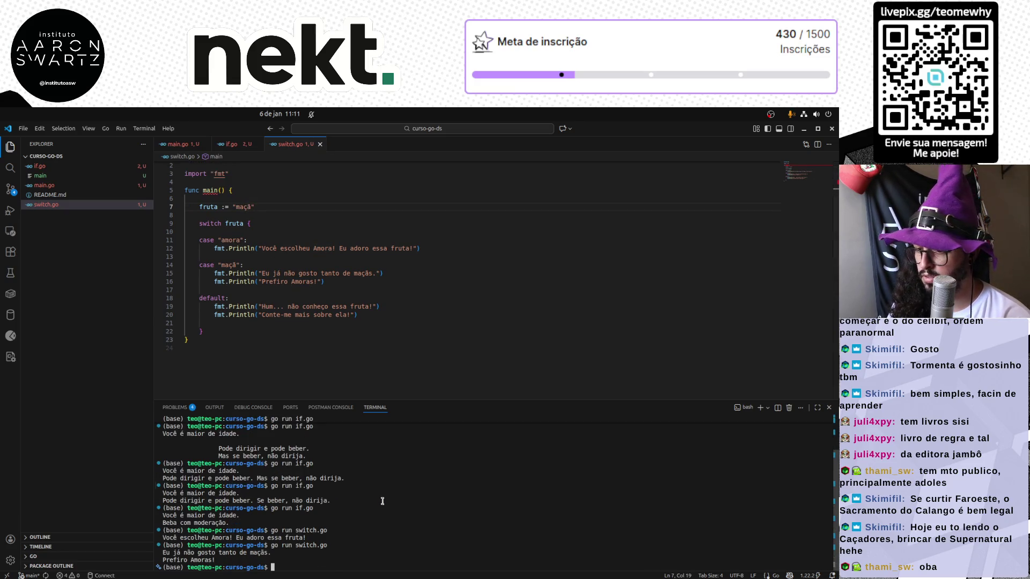
Change fruta to "outra", save and rerun, then select all the code.
{"action": "double_click", "coordinate": [243, 207]}
{"action": "type", "text": "c"}
{"action": "key", "text": "ctrl+s"}
{"action": "left_click", "coordinate": [368, 556]}
{"action": "key", "text": "Up"}
{"action": "key", "text": "Return"}
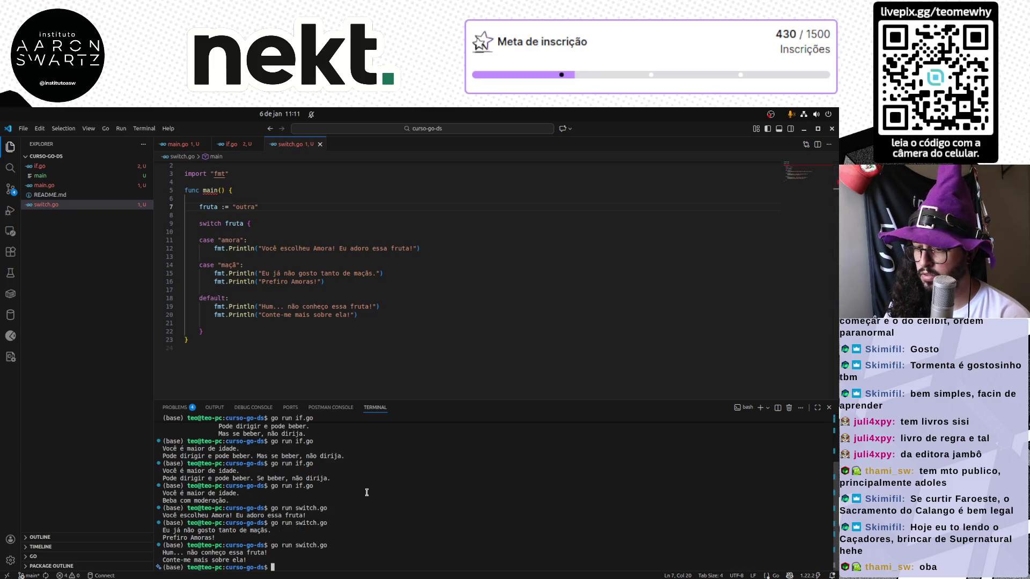
{"action": "left_click", "coordinate": [321, 370]}
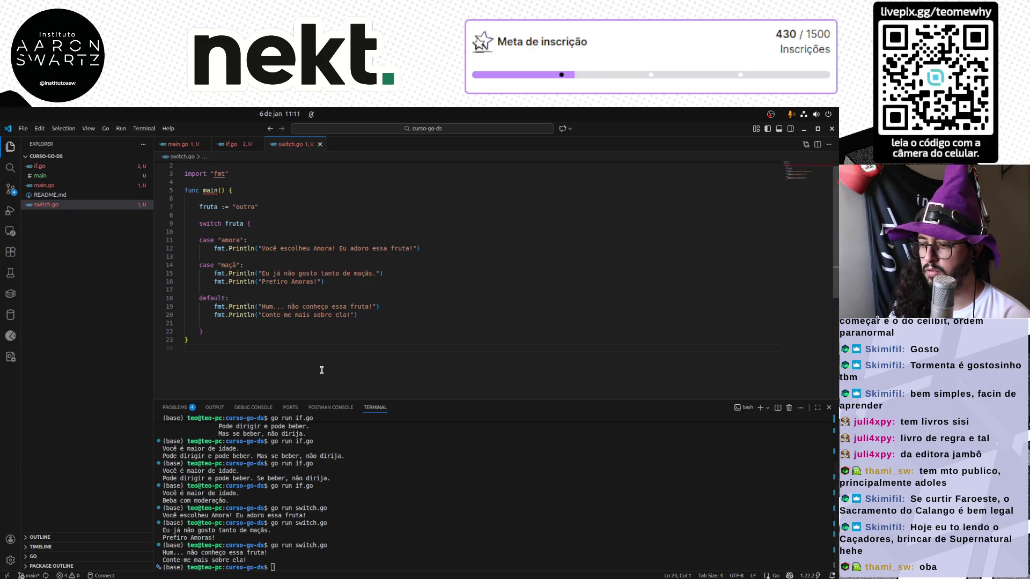
{"action": "key", "text": "ctrl+a"}
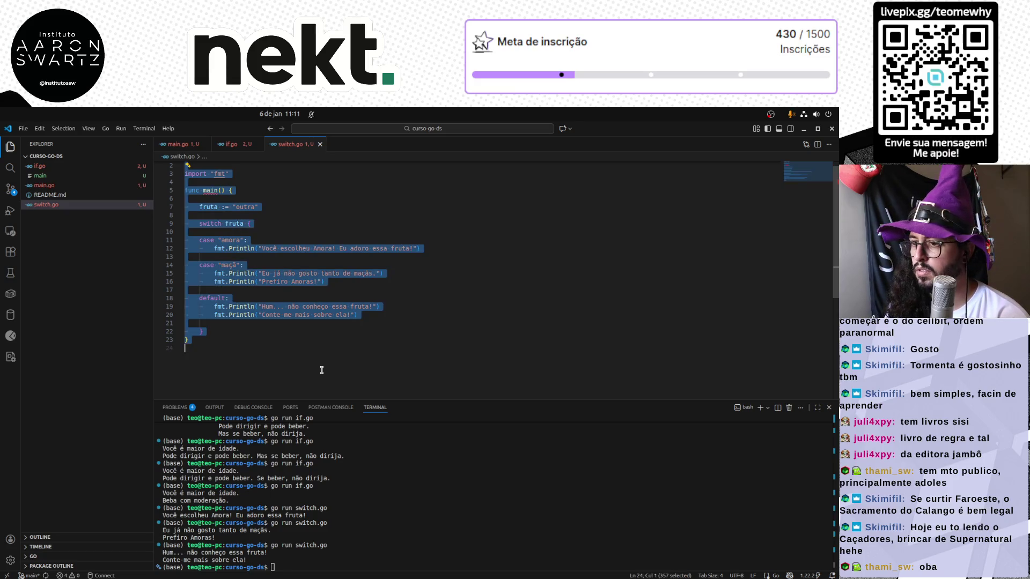
Paste the fruit switch program into Carbon in place of the old code.
{"action": "key", "text": "alt+Tab"}
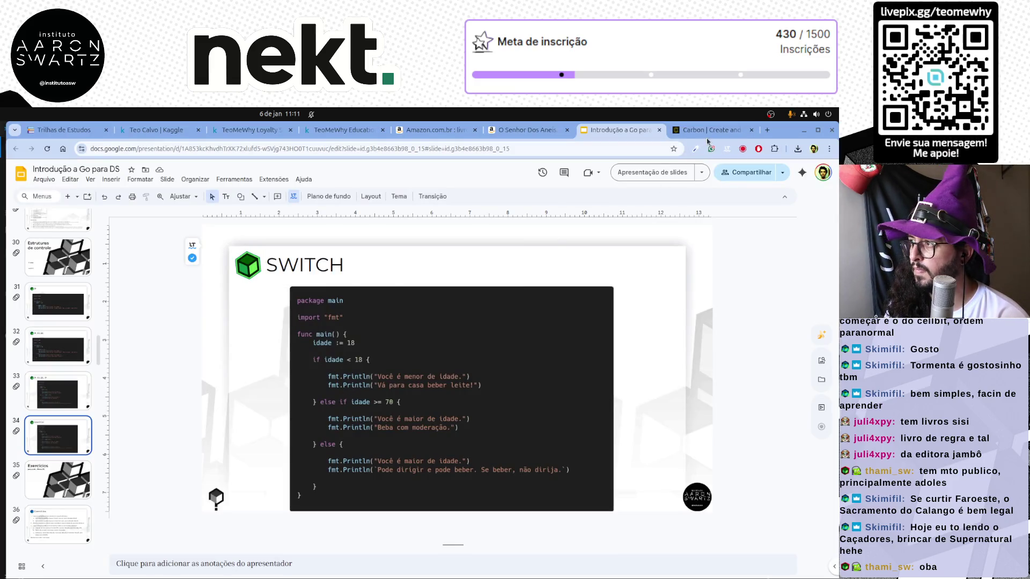
{"action": "key", "text": "ctrl+Tab"}
{"action": "left_click", "coordinate": [367, 442]}
{"action": "key", "text": "ctrl+a"}
{"action": "type", "text": "package main  import \"fmt\"  func main() {  \tfruta := \"outra\"  \tswitch fruta {  \tcase \"amora\": \t\tfmt.Println(\"Você escolheu Amora! Eu adoro essa fruta!\")  \tcase \"maçã\": \t\tfmt.Println(\"Eu já não gosto tanto de maçãs.\") \t\tfmt.Println(\"Prefiro Amoras!\")  \tdefault: \t\tfmt.Println(\"Hum... não conheço essa fruta!\") \t\tfmt.Println(\"Conte-me mais sobre ela!\")  \t} }"}
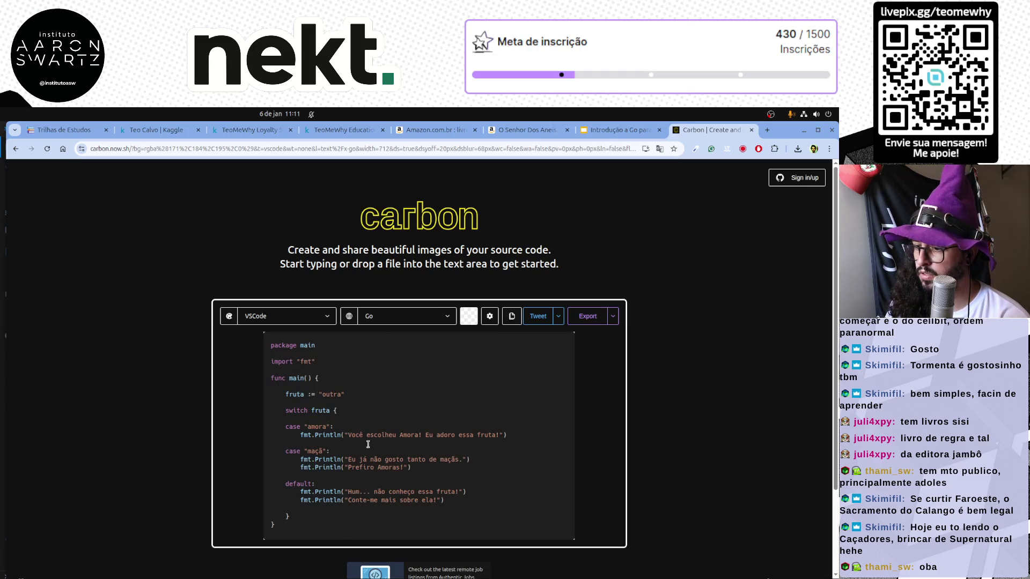
Export the Carbon image as switch.png and return to the SWITCH slide.
{"action": "left_click", "coordinate": [586, 316]}
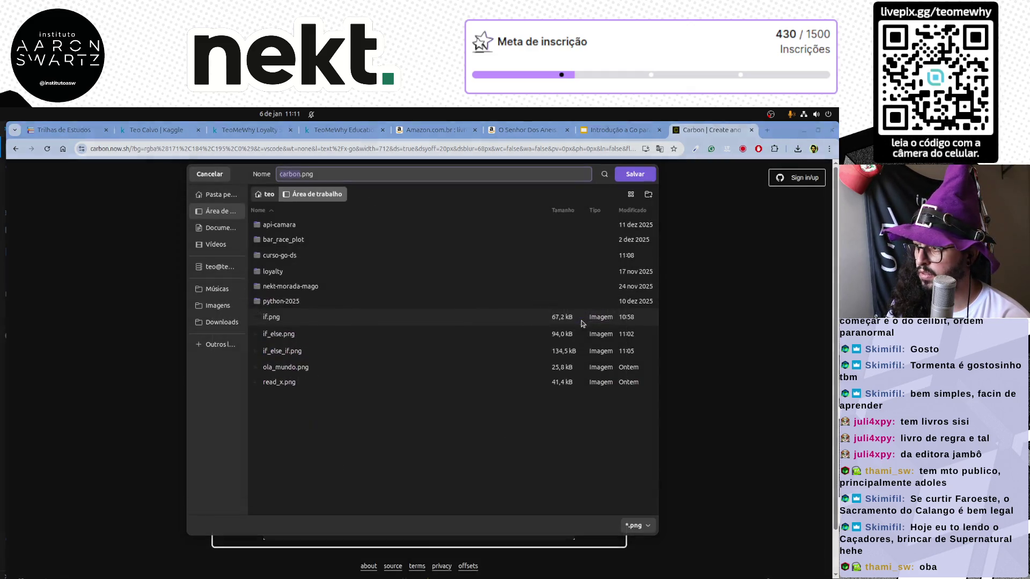
{"action": "type", "text": "switch"}
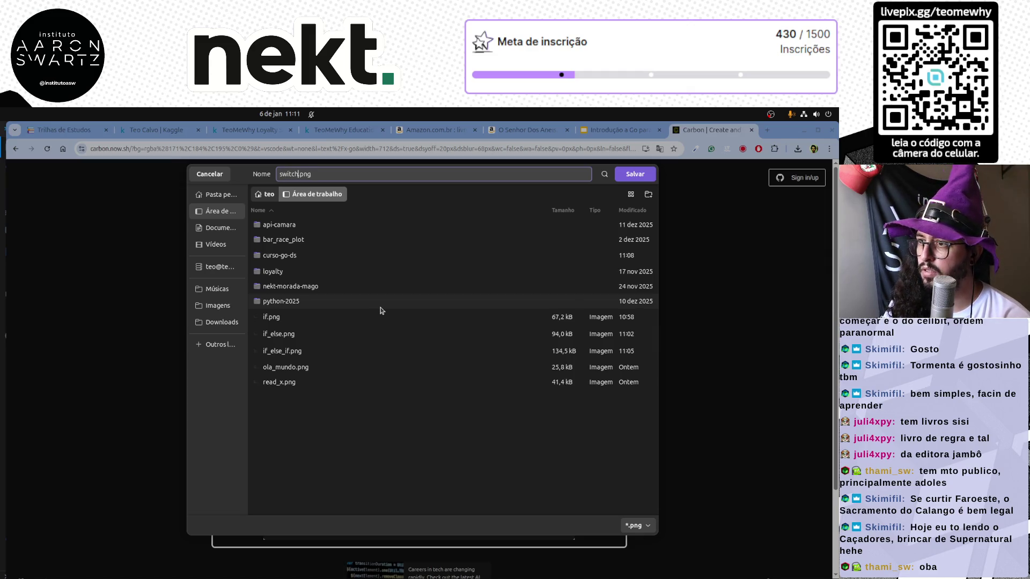
{"action": "key", "text": "Return"}
{"action": "key", "text": "alt+Tab"}
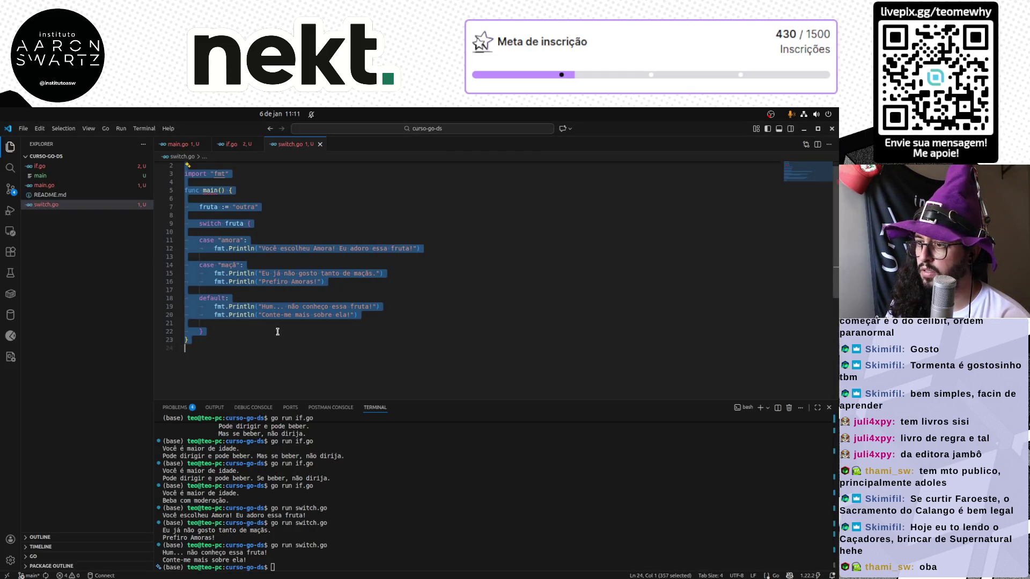
{"action": "left_click", "coordinate": [255, 360]}
{"action": "key", "text": "alt+Tab"}
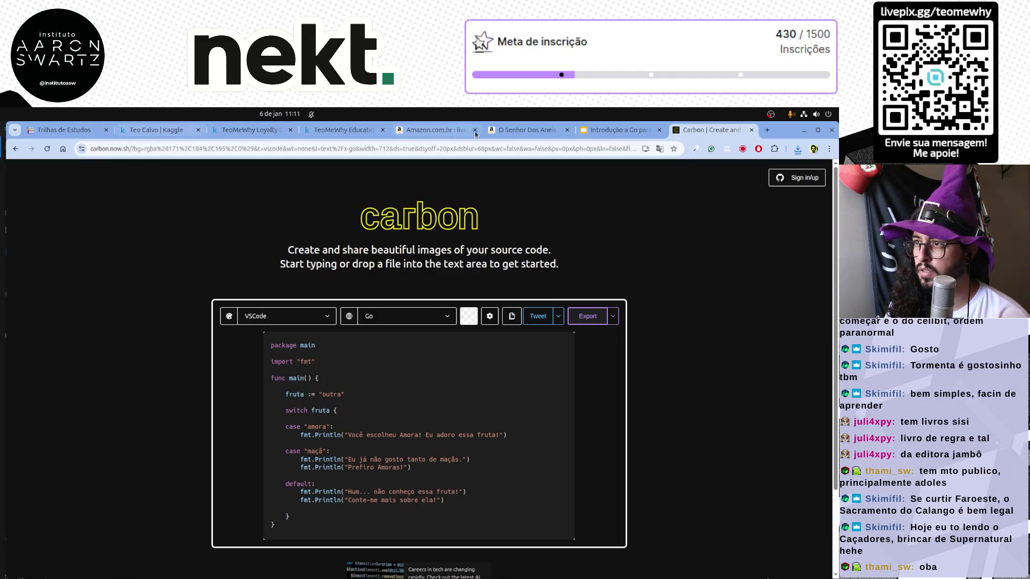
{"action": "left_click", "coordinate": [598, 131]}
{"action": "left_click", "coordinate": [419, 409]}
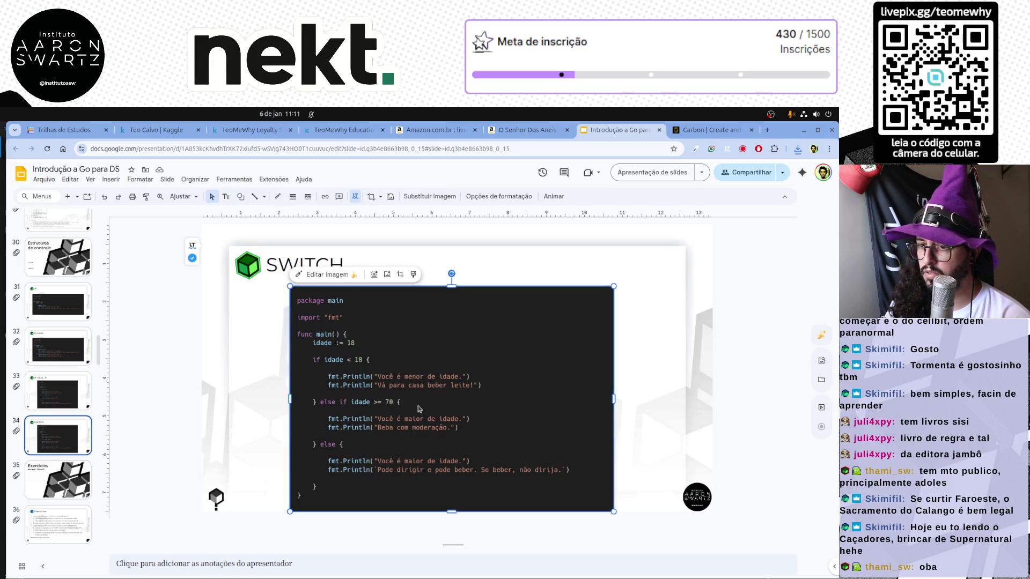
Delete the old code image and drag switch.png from downloads onto the SWITCH slide.
{"action": "key", "text": "Delete"}
{"action": "left_click", "coordinate": [797, 148]}
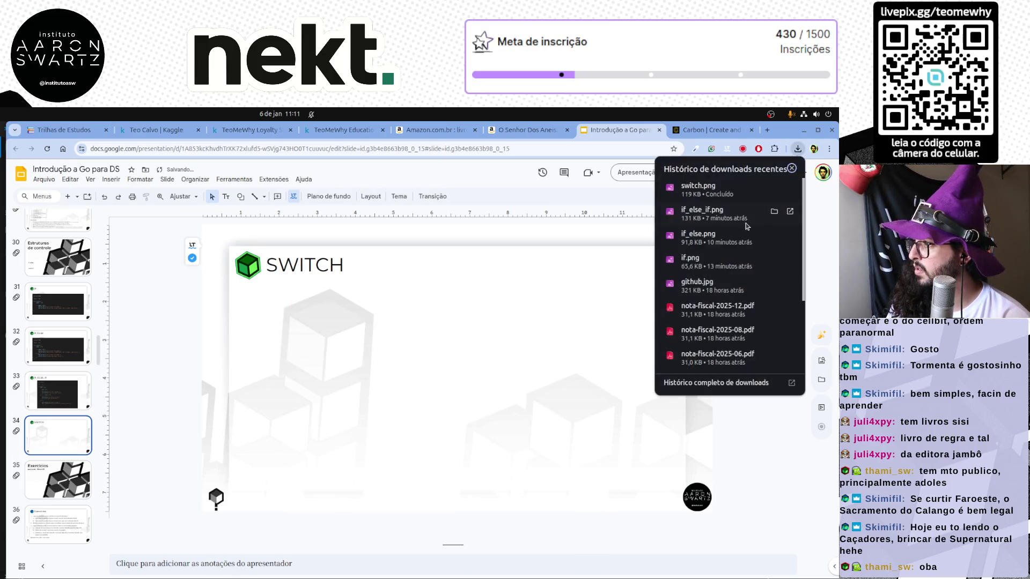
{"action": "left_click_drag", "start_coordinate": [749, 193], "coordinate": [396, 408]}
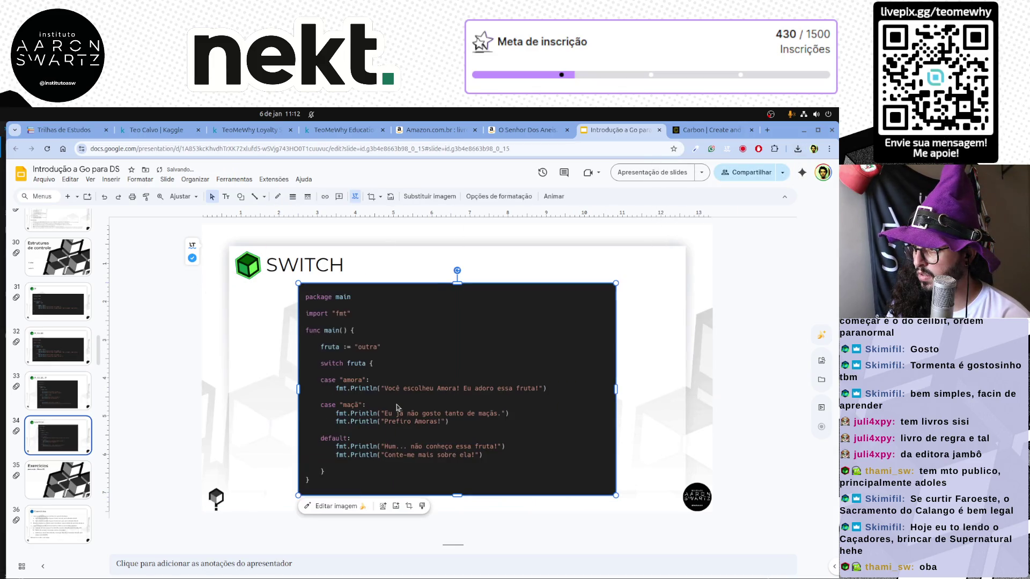
Resize and align the switch.png code image on the slide.
{"action": "left_click_drag", "start_coordinate": [298, 496], "coordinate": [292, 499]}
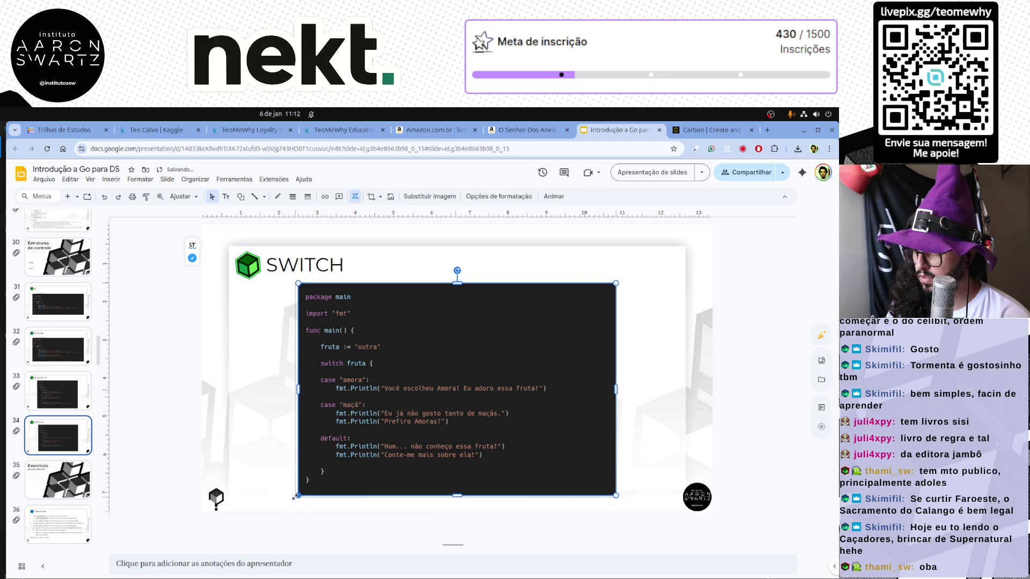
{"action": "left_click_drag", "start_coordinate": [441, 442], "coordinate": [448, 437]}
{"action": "left_click", "coordinate": [138, 411]}
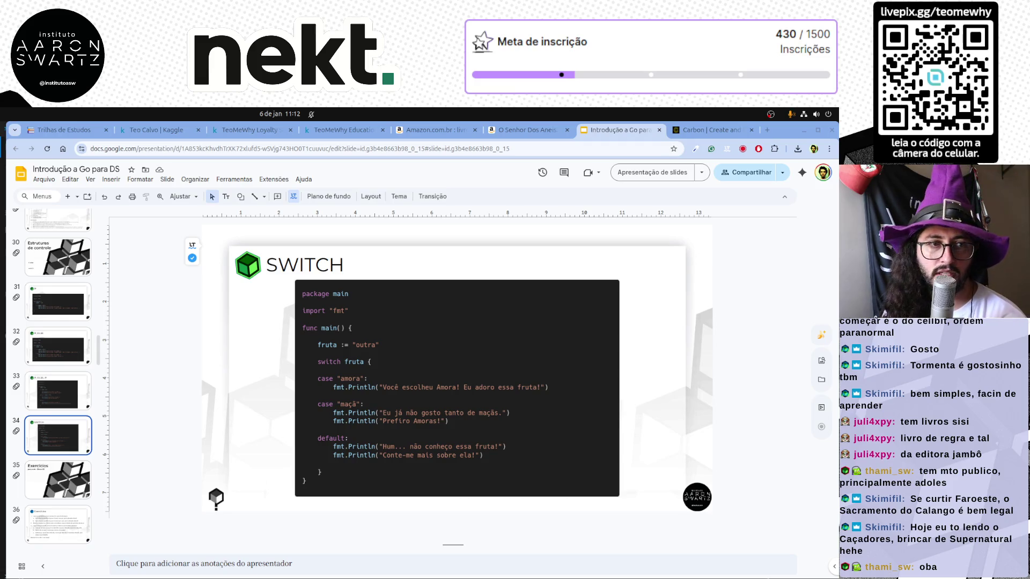
{"action": "key", "text": "Down"}
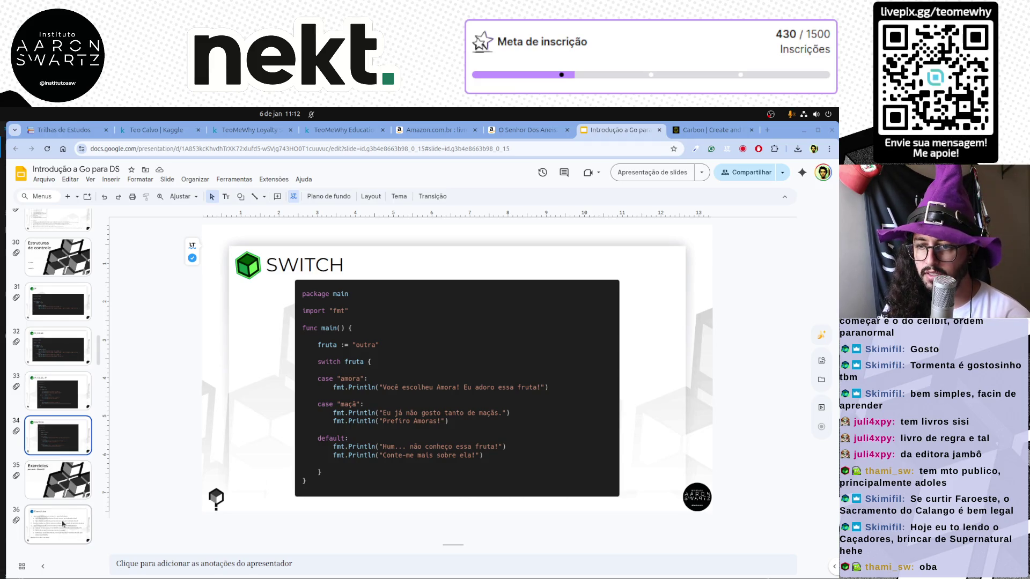
Go to the Exercícios slide and review its lines, selecting mineral and natural.
{"action": "key", "text": "Down"}
{"action": "triple_click", "coordinate": [420, 300]}
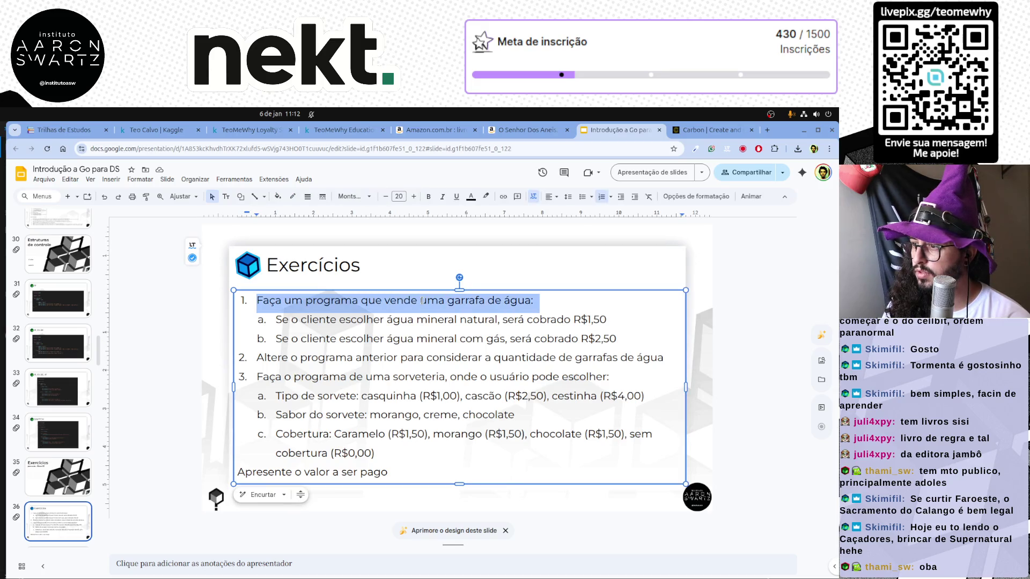
{"action": "left_click", "coordinate": [420, 300]}
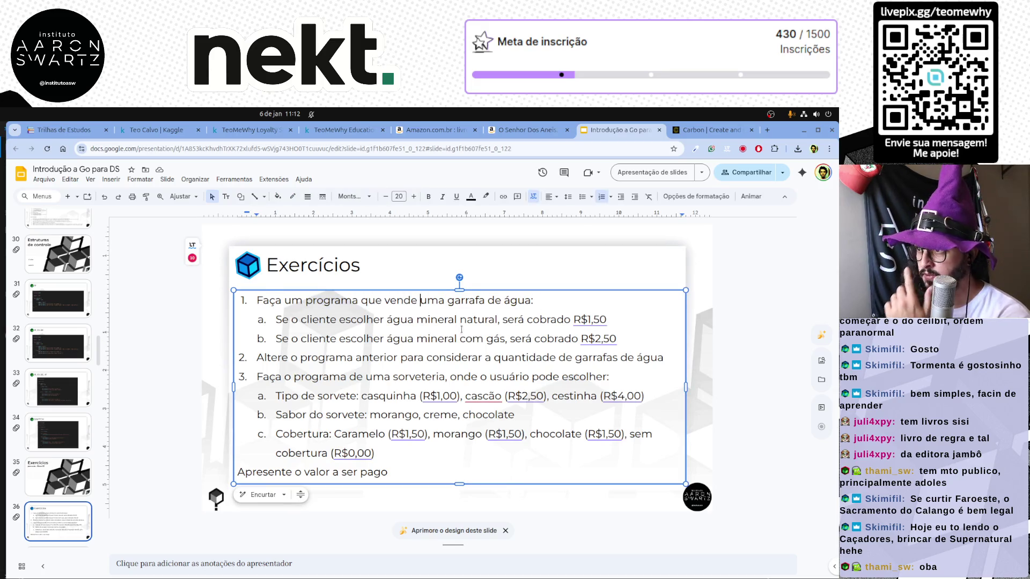
{"action": "double_click", "coordinate": [437, 319]}
{"action": "double_click", "coordinate": [478, 319]}
{"action": "left_click", "coordinate": [463, 338]}
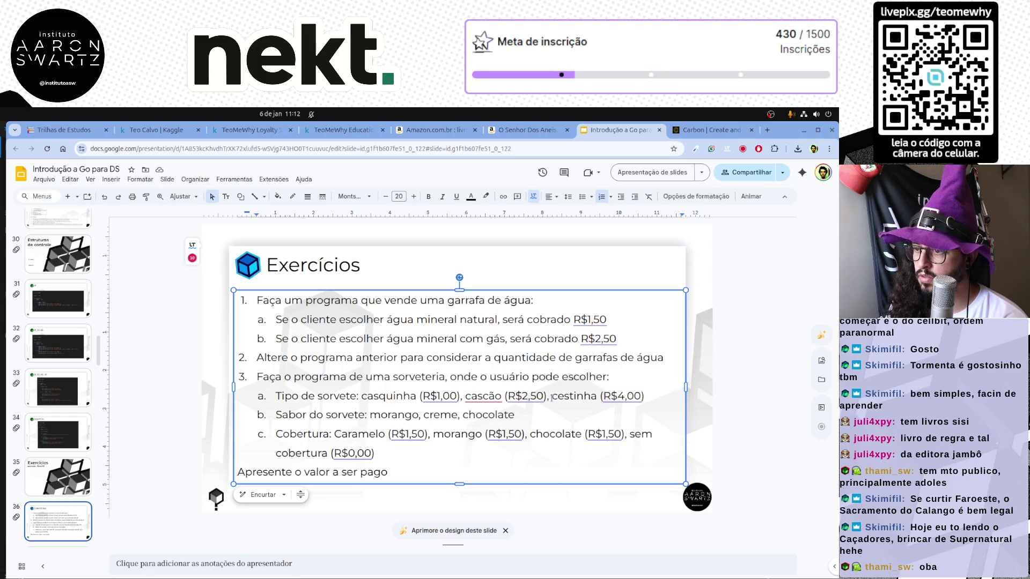
{"action": "scroll", "coordinate": [450, 411], "scroll_direction": "down", "scroll_amount": 3}
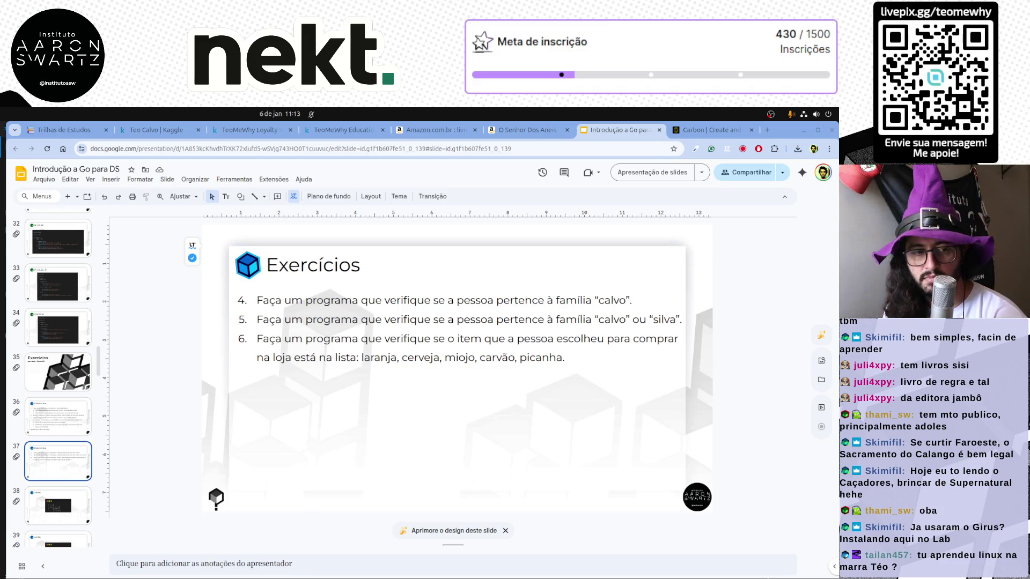
{"action": "left_click", "coordinate": [410, 338]}
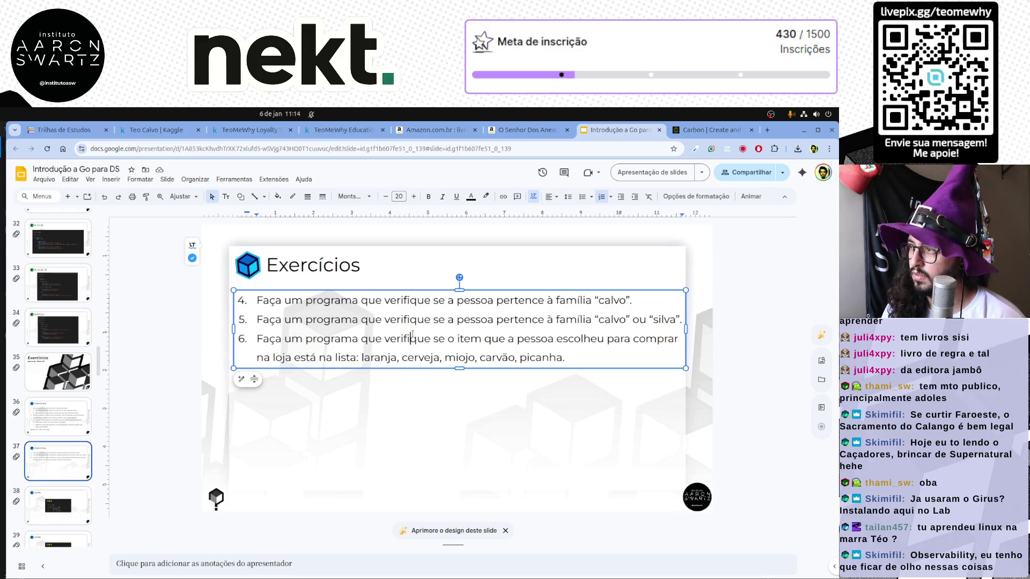
{"action": "key", "text": "alt+Tab"}
{"action": "key", "text": "alt+Tab"}
{"action": "key", "text": "alt+Tab"}
Insert a strings.Contains() call below the fruta line, picking Contains from autocomplete.
{"action": "left_click", "coordinate": [360, 208]}
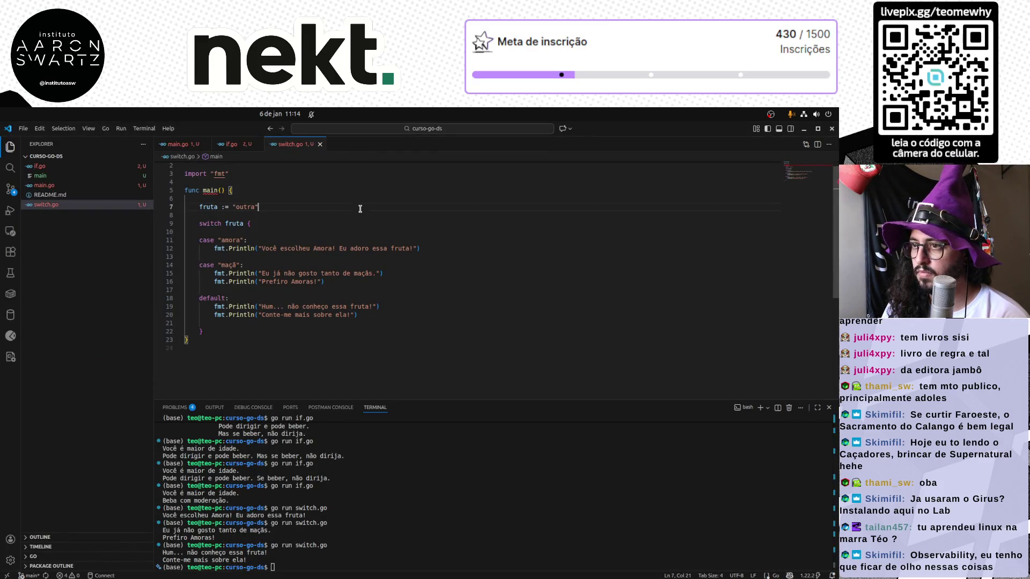
{"action": "key", "text": "Return"}
{"action": "key", "text": "Return"}
{"action": "type", "text": "STRIN"}
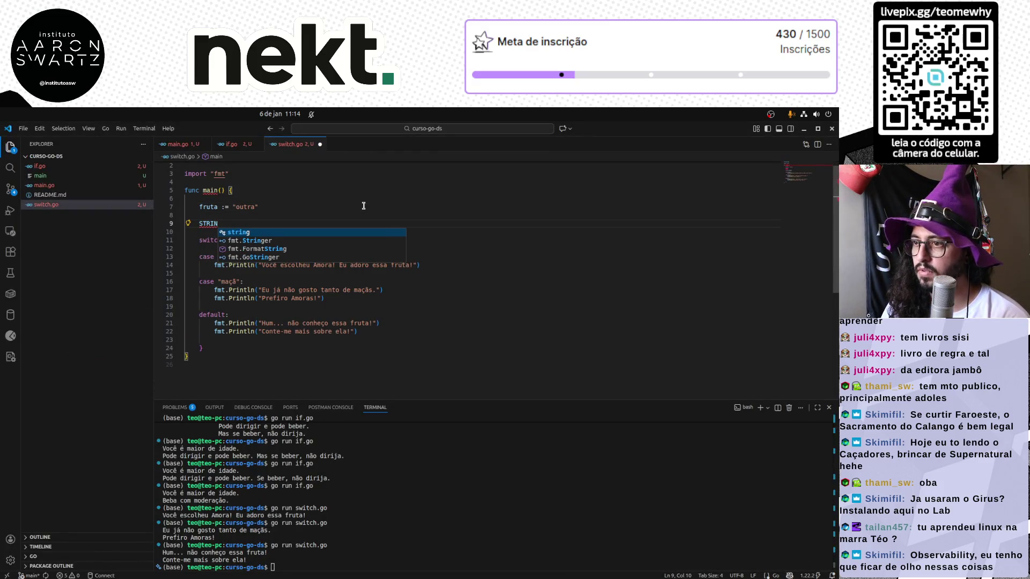
{"action": "key", "text": "ctrl+BackSpace"}
{"action": "type", "text": "strings."}
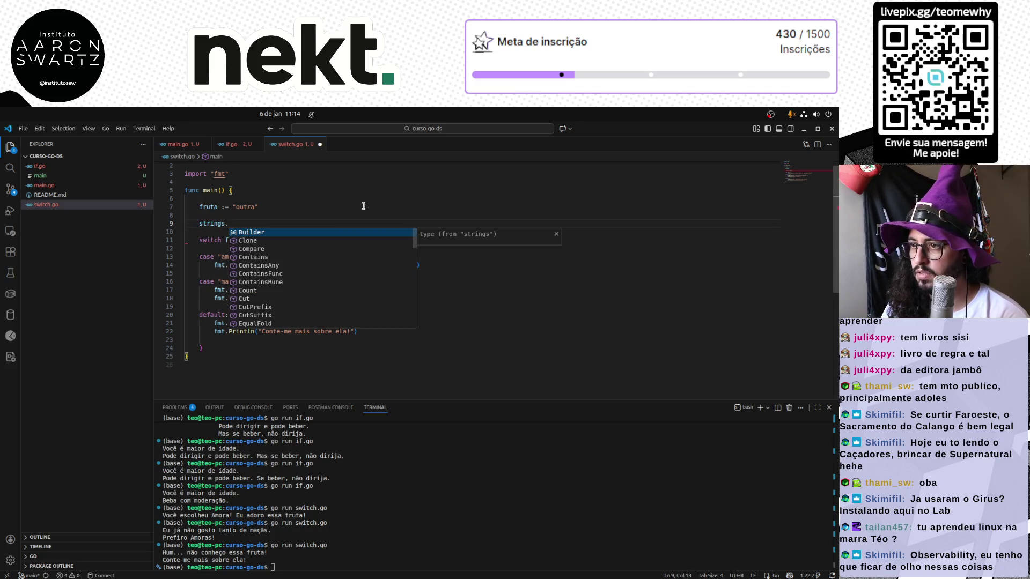
{"action": "key", "text": "Down"}
{"action": "key", "text": "Down"}
{"action": "key", "text": "Down"}
{"action": "key", "text": "Down"}
{"action": "key", "text": "Up"}
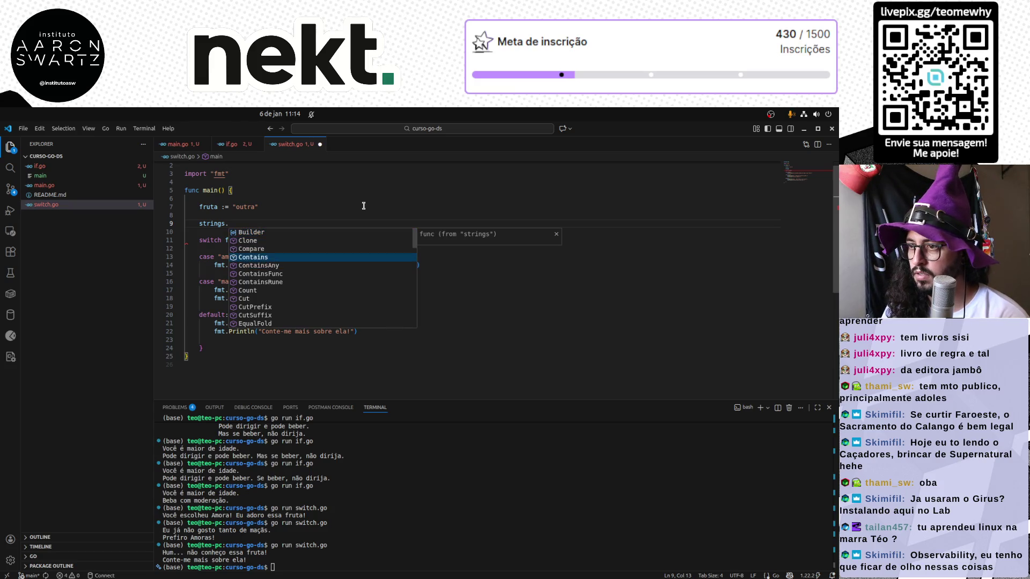
{"action": "key", "text": "Return"}
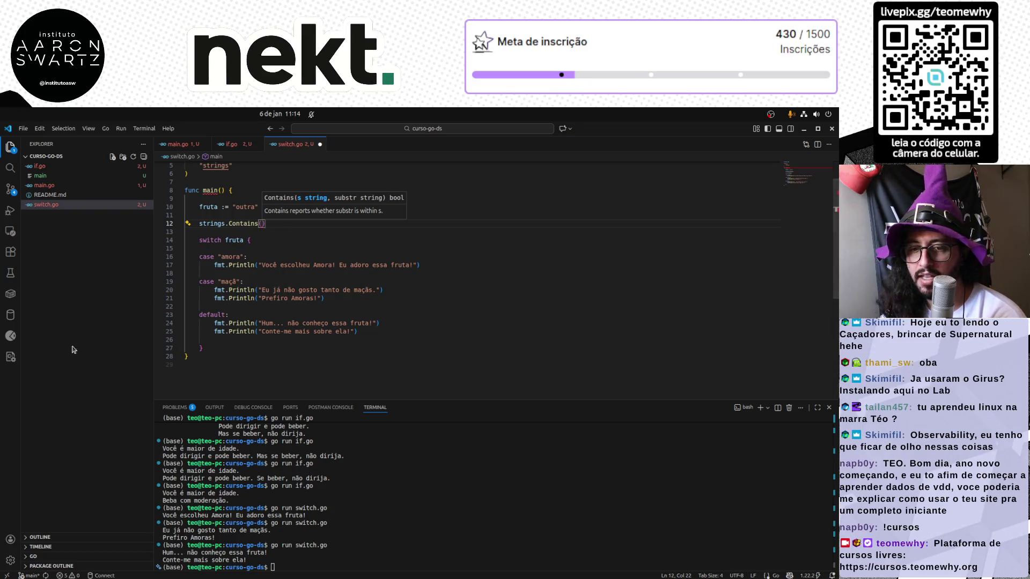
{"action": "key", "text": "alt+Tab"}
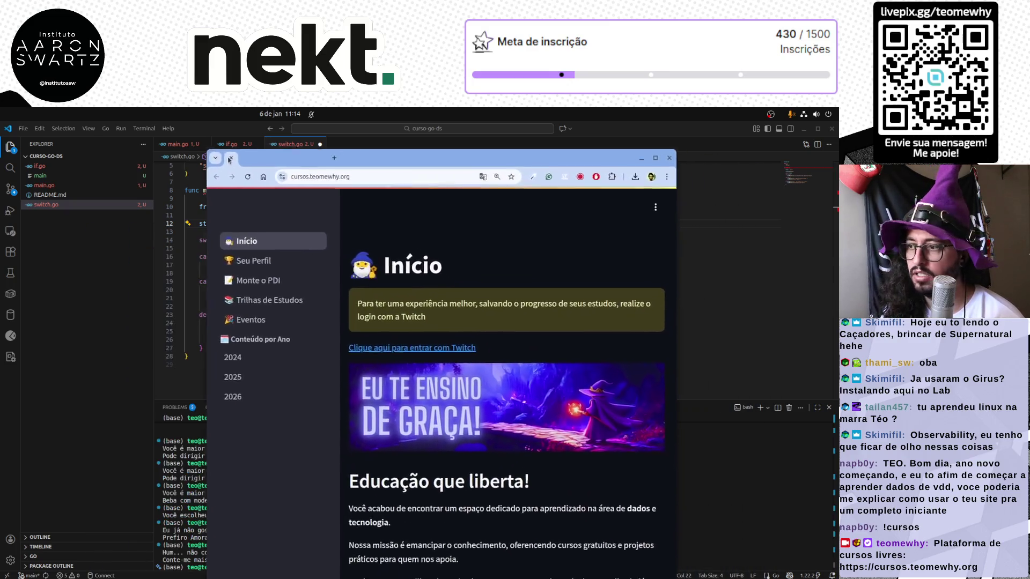
Maximize the cursos.teomewhy.org window and open its Trilhas de Estudos page.
{"action": "mouse_move", "coordinate": [322, 210]}
{"action": "left_mouse_down"}
{"action": "mouse_move", "coordinate": [135, 129]}
{"action": "mouse_move", "coordinate": [586, 127]}
{"action": "left_mouse_up"}
{"action": "key", "text": "alt+Tab"}
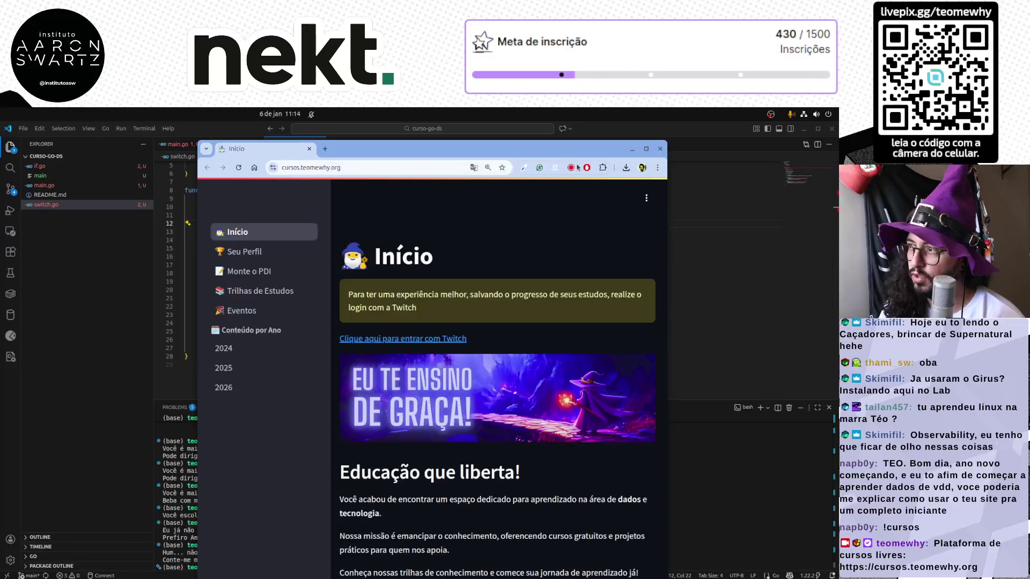
{"action": "left_click_drag", "start_coordinate": [575, 132], "coordinate": [724, 135]}
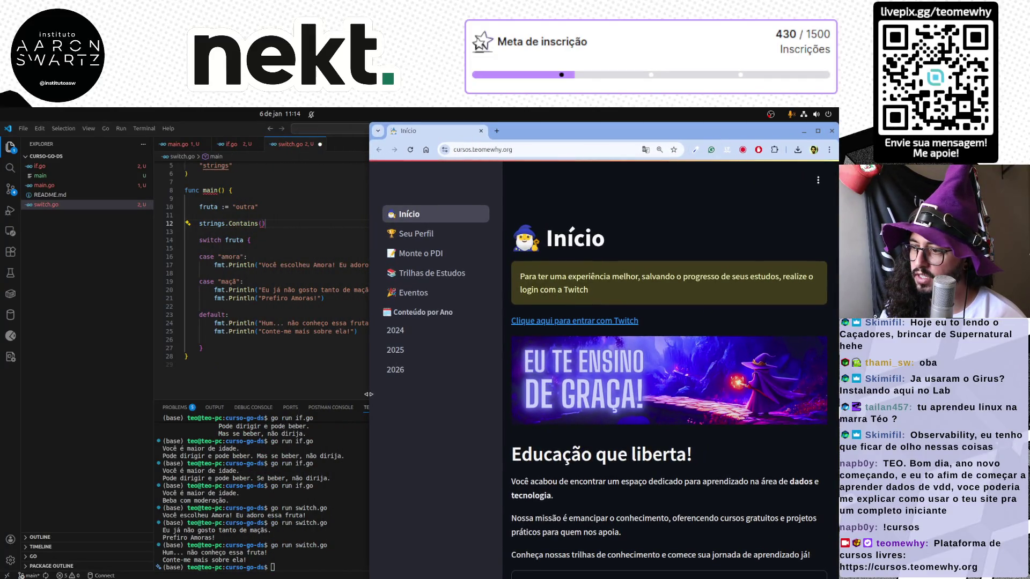
{"action": "key", "text": "super+Up"}
{"action": "left_click_drag", "start_coordinate": [8, 415], "coordinate": [2, 419]}
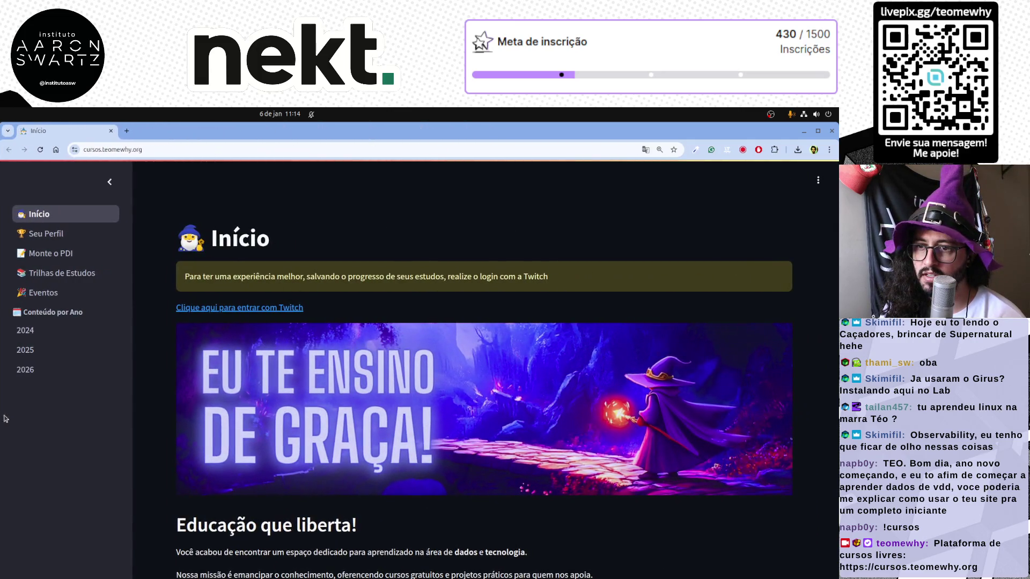
{"action": "left_click", "coordinate": [85, 278]}
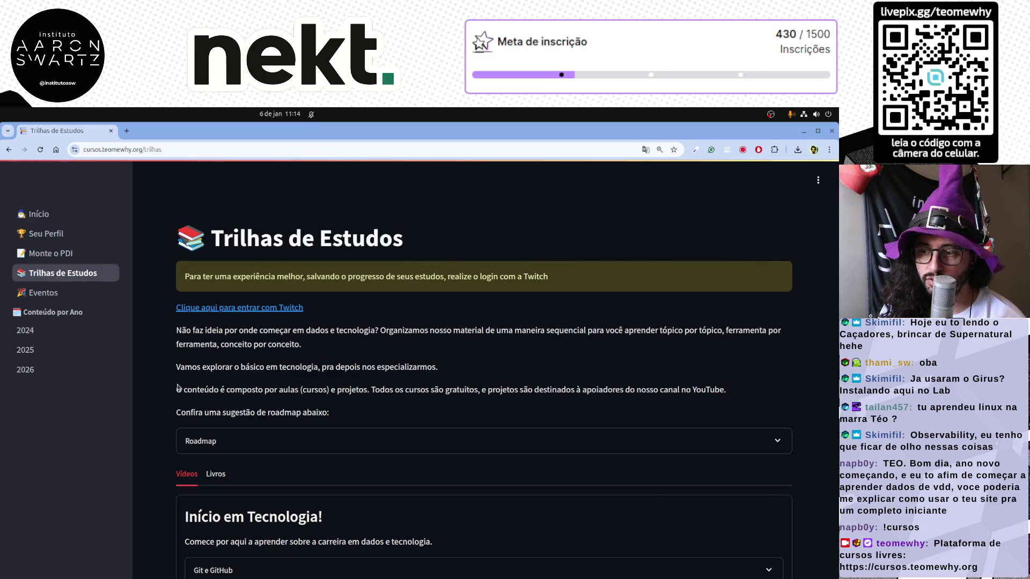
{"action": "scroll", "coordinate": [144, 393], "scroll_direction": "down", "scroll_amount": 3}
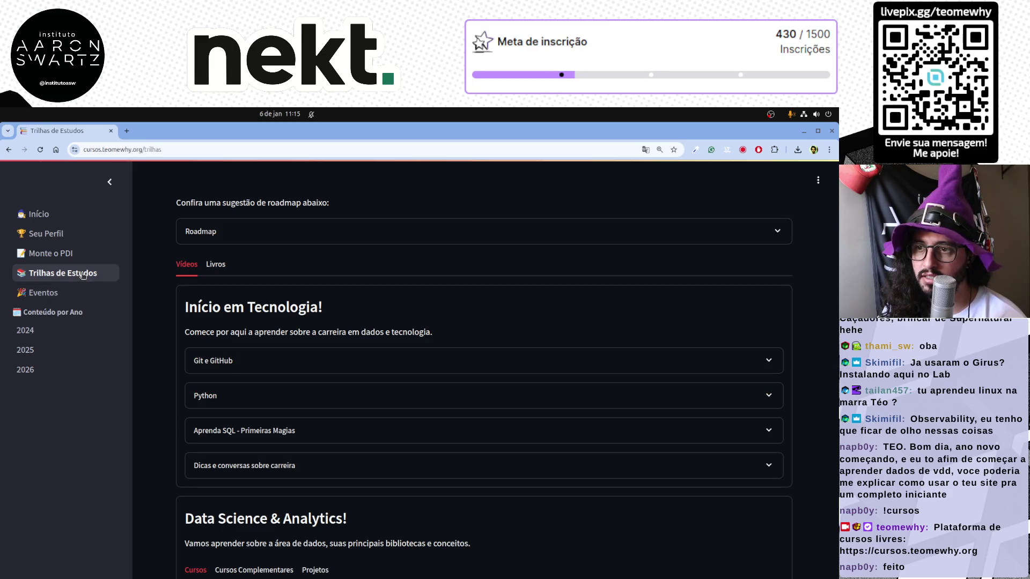
{"action": "left_click", "coordinate": [206, 361]}
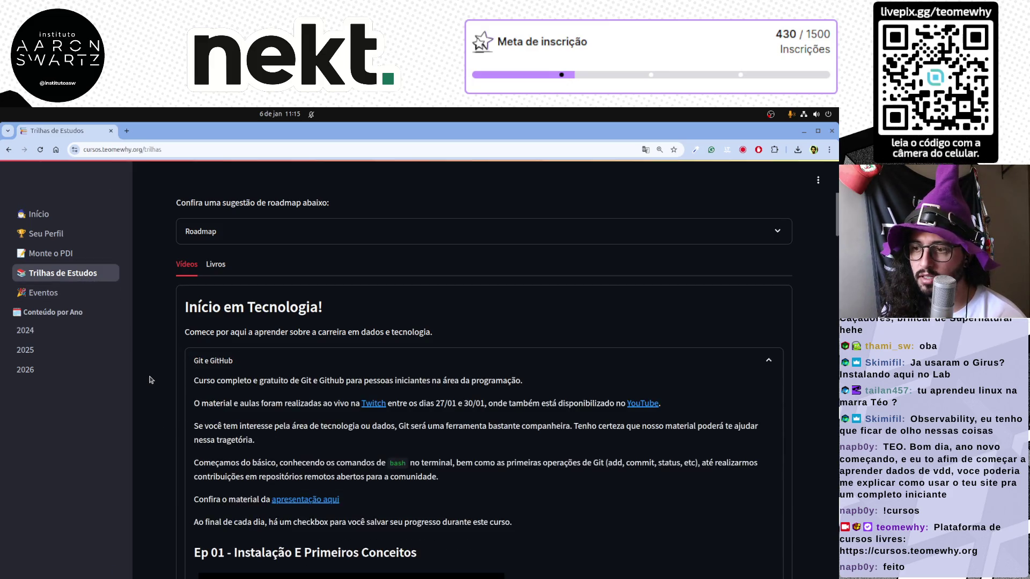
{"action": "scroll", "coordinate": [148, 379], "scroll_direction": "down", "scroll_amount": 3}
{"action": "scroll", "coordinate": [192, 352], "scroll_direction": "up", "scroll_amount": 3}
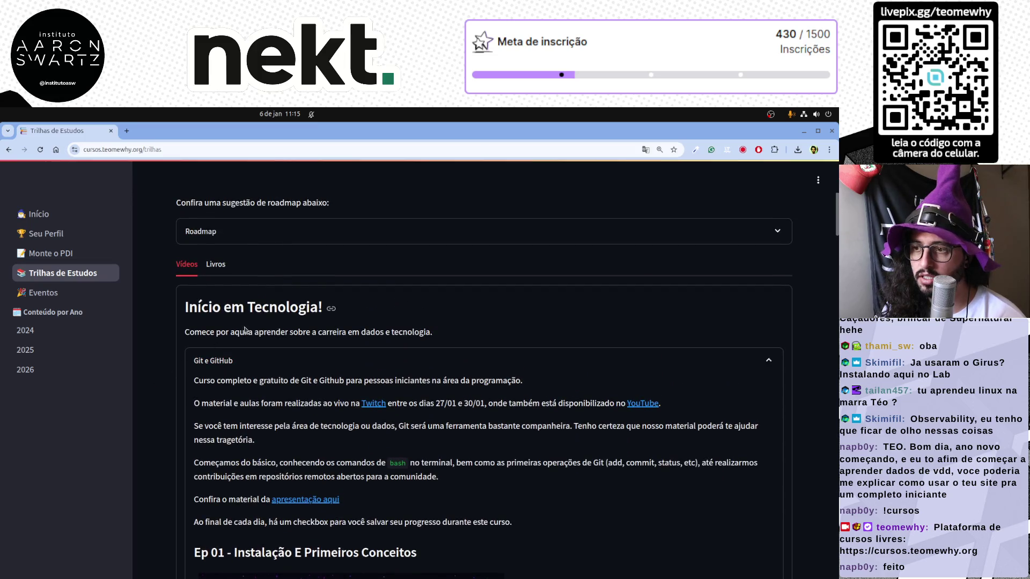
{"action": "left_click", "coordinate": [203, 361]}
{"action": "scroll", "coordinate": [211, 297], "scroll_direction": "down", "scroll_amount": 2}
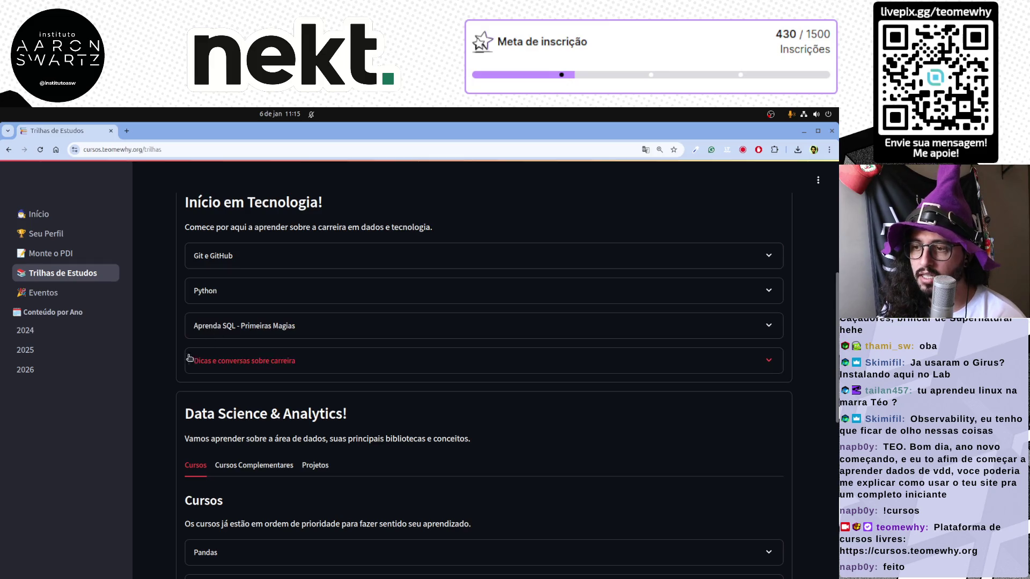
{"action": "left_click", "coordinate": [260, 366]}
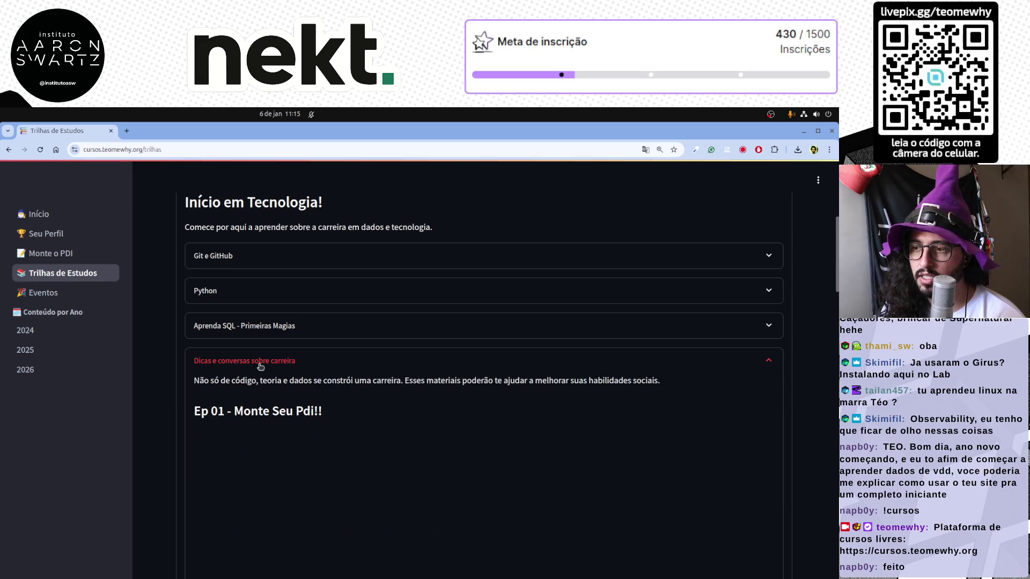
{"action": "scroll", "coordinate": [170, 432], "scroll_direction": "down", "scroll_amount": 3}
{"action": "scroll", "coordinate": [169, 432], "scroll_direction": "down", "scroll_amount": 2}
{"action": "scroll", "coordinate": [170, 432], "scroll_direction": "up", "scroll_amount": 3}
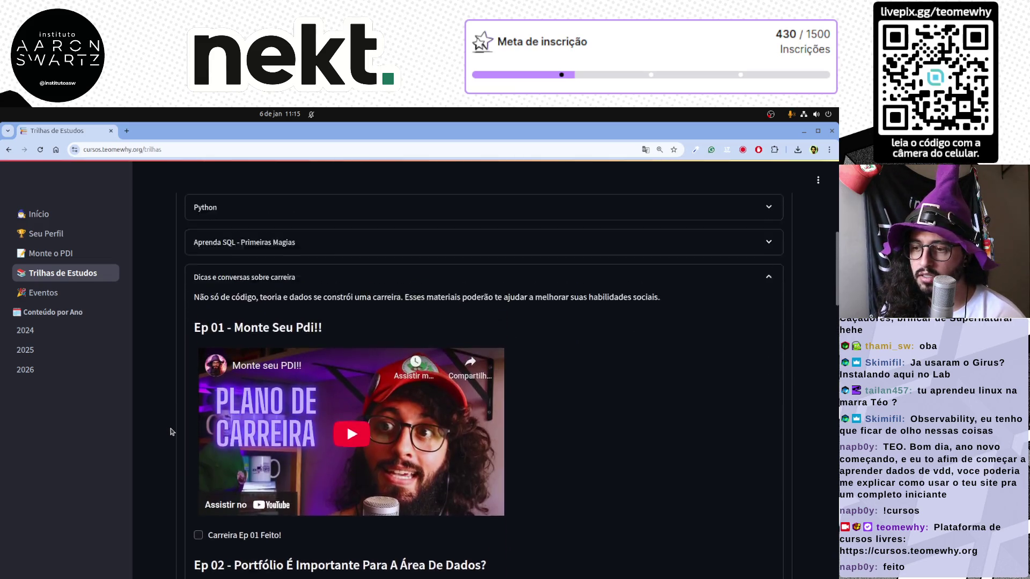
{"action": "scroll", "coordinate": [170, 433], "scroll_direction": "up", "scroll_amount": 2}
{"action": "left_click", "coordinate": [259, 417]}
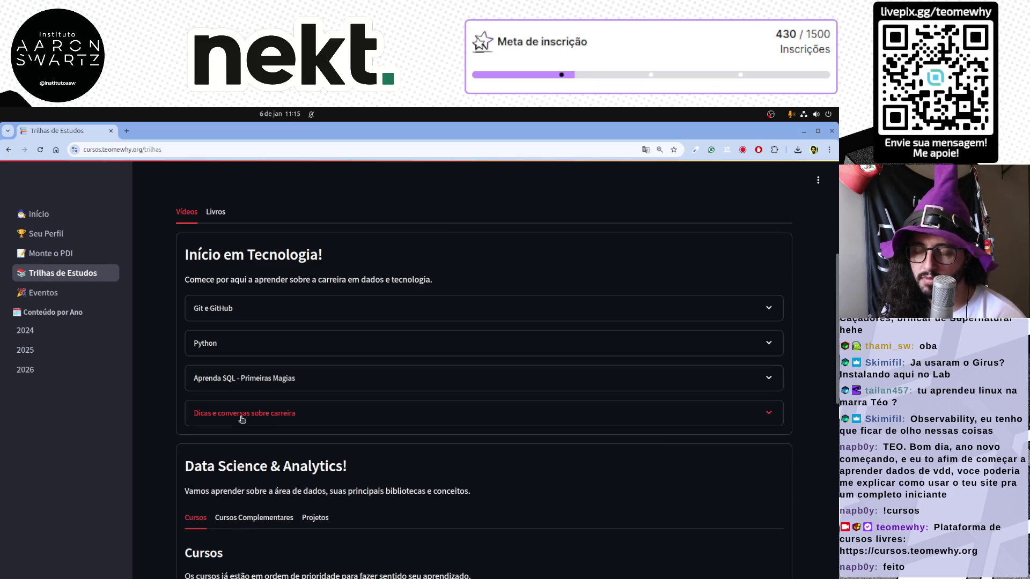
{"action": "scroll", "coordinate": [170, 434], "scroll_direction": "down", "scroll_amount": 3}
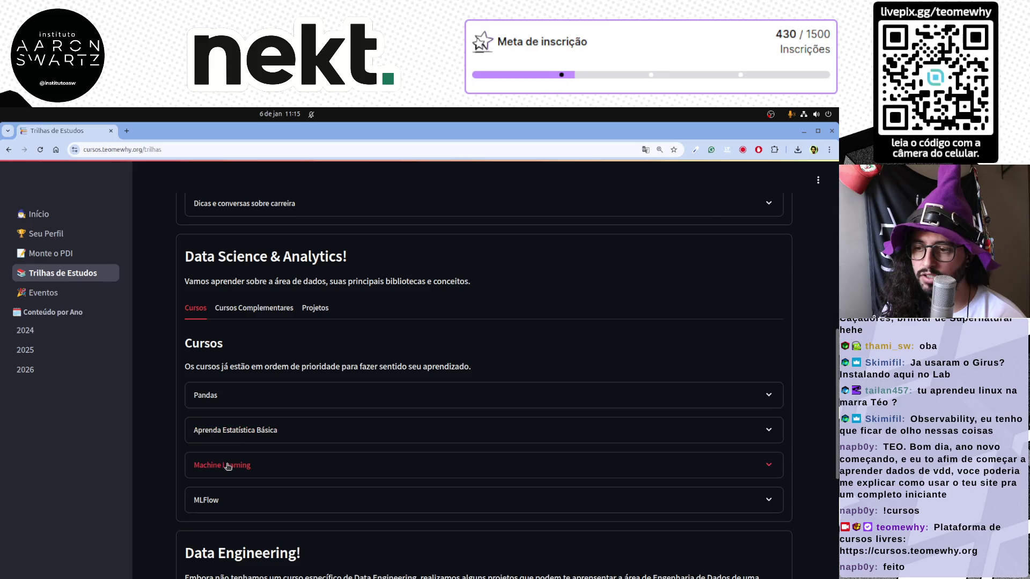
{"action": "scroll", "coordinate": [179, 491], "scroll_direction": "down", "scroll_amount": 3}
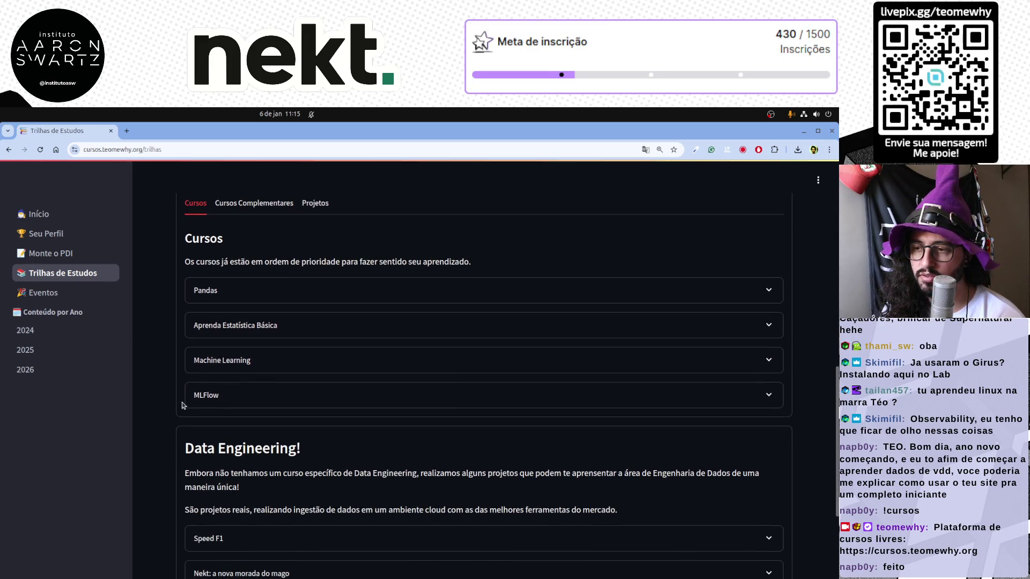
{"action": "scroll", "coordinate": [182, 400], "scroll_direction": "down", "scroll_amount": 1}
{"action": "scroll", "coordinate": [182, 400], "scroll_direction": "up", "scroll_amount": 2}
{"action": "scroll", "coordinate": [182, 400], "scroll_direction": "up", "scroll_amount": 1}
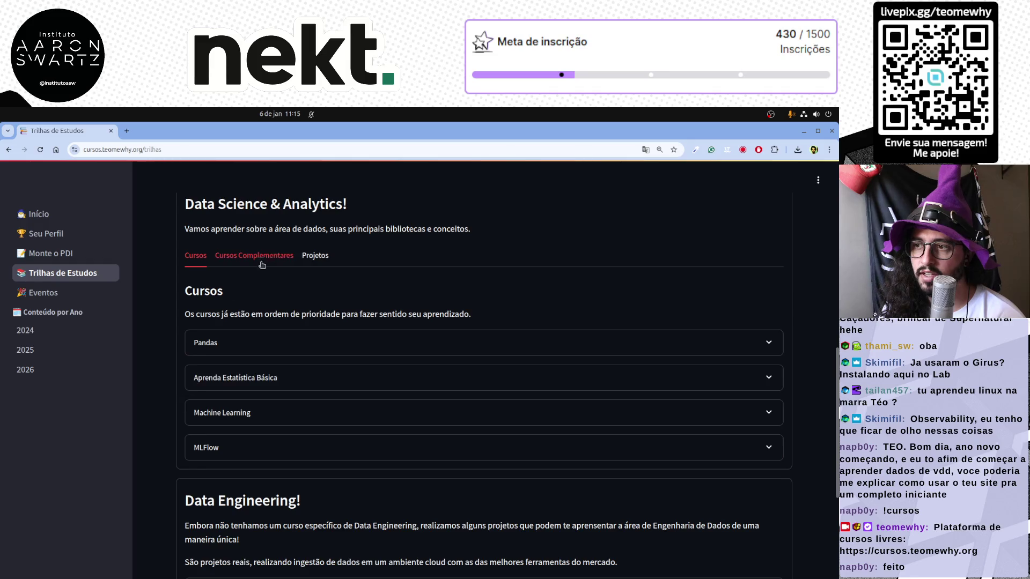
{"action": "scroll", "coordinate": [262, 261], "scroll_direction": "up", "scroll_amount": 1}
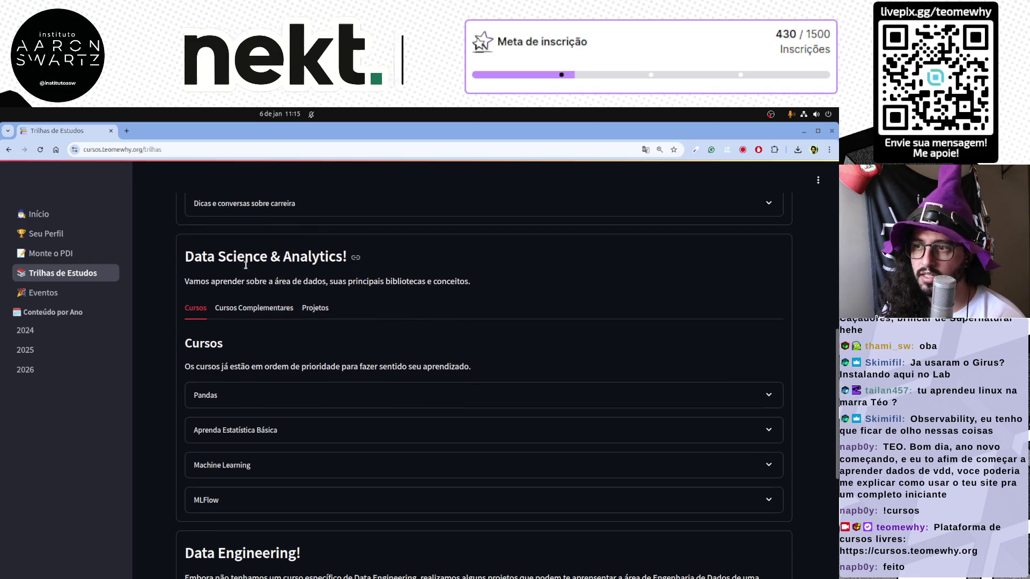
{"action": "left_click_drag", "start_coordinate": [218, 256], "coordinate": [324, 254]}
{"action": "left_click", "coordinate": [254, 308]}
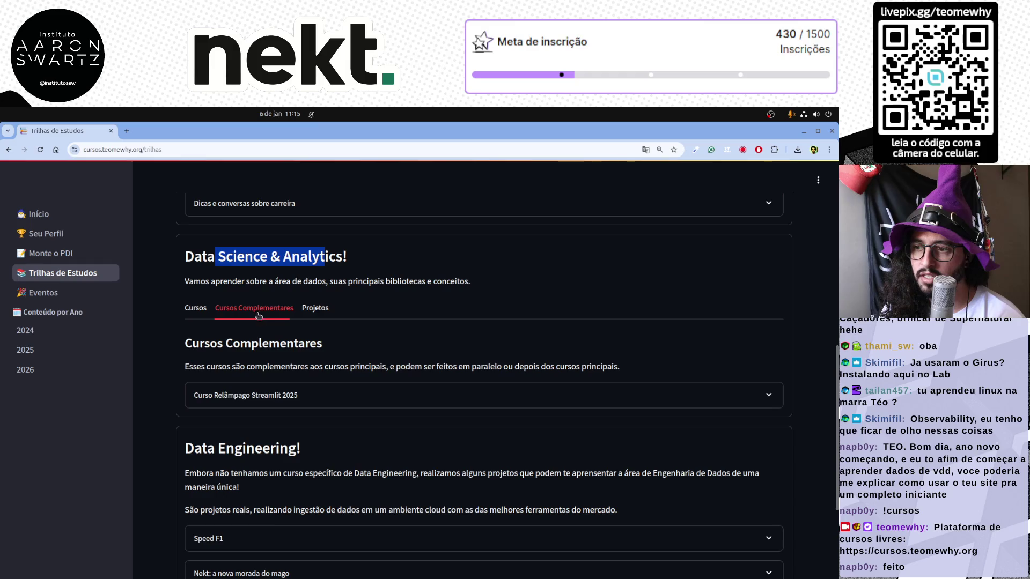
{"action": "left_click", "coordinate": [314, 309]}
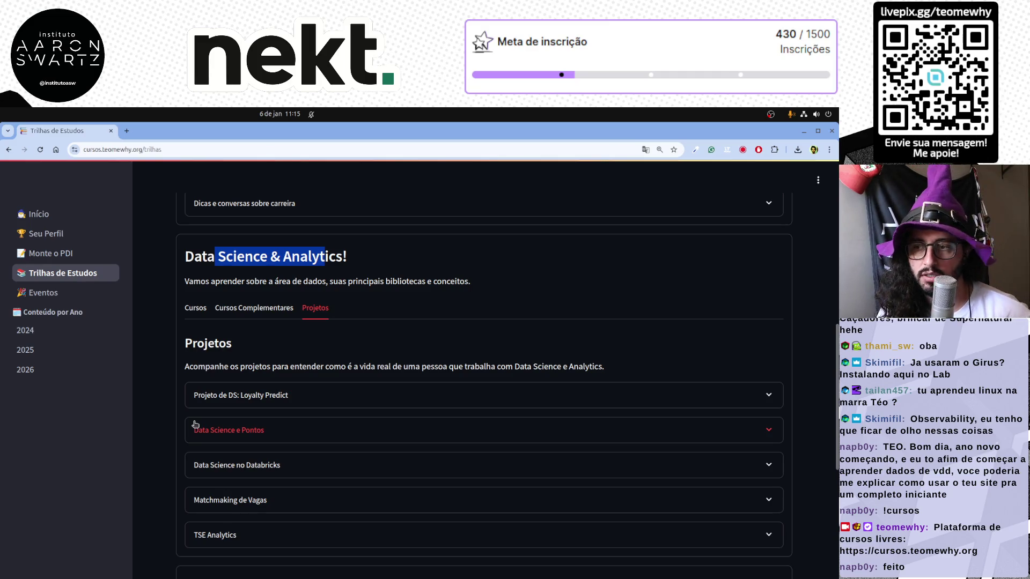
{"action": "left_click", "coordinate": [196, 308]}
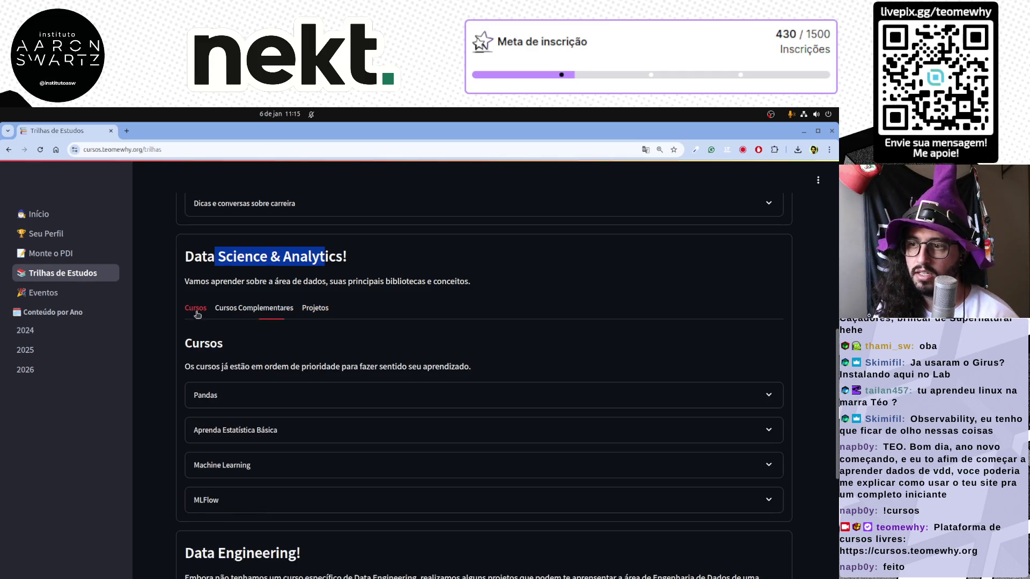
{"action": "scroll", "coordinate": [150, 445], "scroll_direction": "up", "scroll_amount": 2}
{"action": "scroll", "coordinate": [153, 443], "scroll_direction": "up", "scroll_amount": 3}
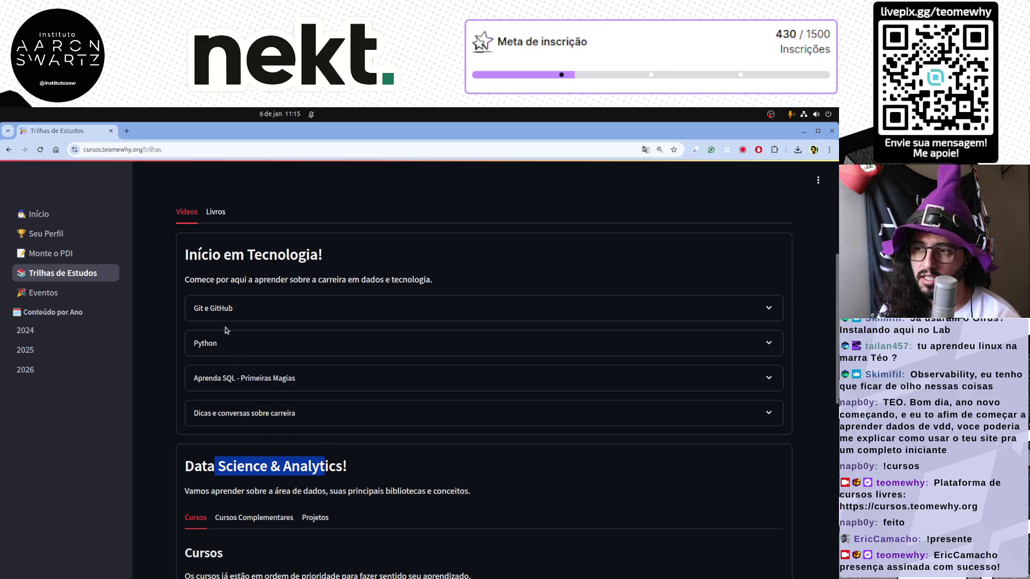
{"action": "scroll", "coordinate": [225, 382], "scroll_direction": "down", "scroll_amount": 2}
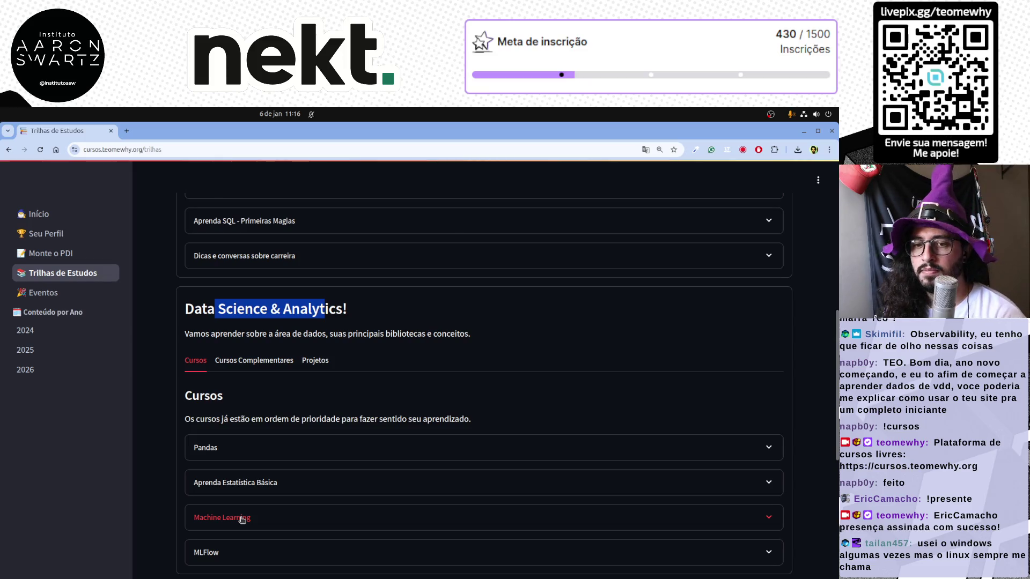
{"action": "left_click", "coordinate": [275, 364]}
{"action": "left_click", "coordinate": [314, 360]}
{"action": "left_click", "coordinate": [195, 361]}
{"action": "scroll", "coordinate": [149, 400], "scroll_direction": "down", "scroll_amount": 2}
{"action": "scroll", "coordinate": [150, 400], "scroll_direction": "down", "scroll_amount": 1}
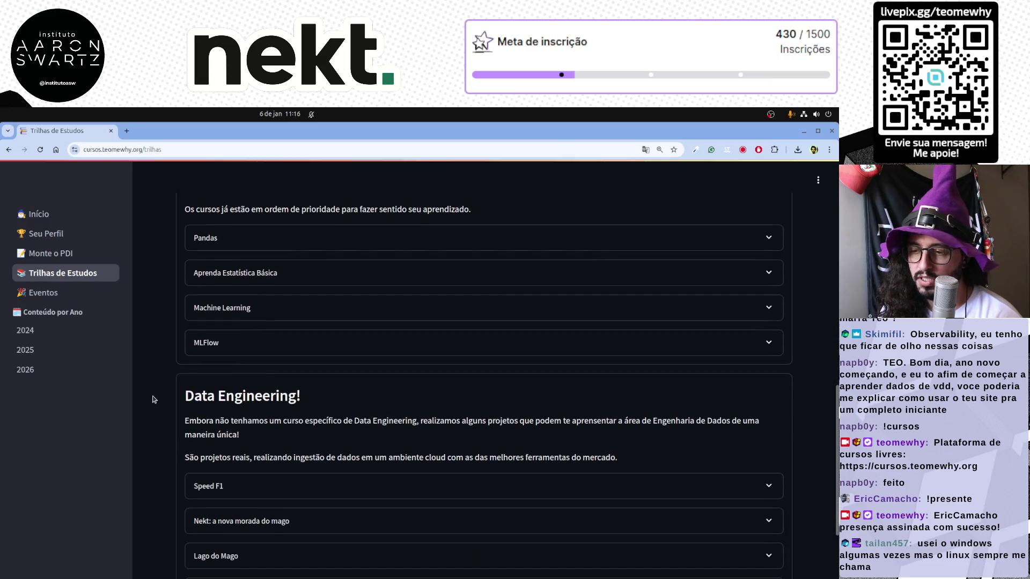
{"action": "scroll", "coordinate": [150, 400], "scroll_direction": "down", "scroll_amount": 1}
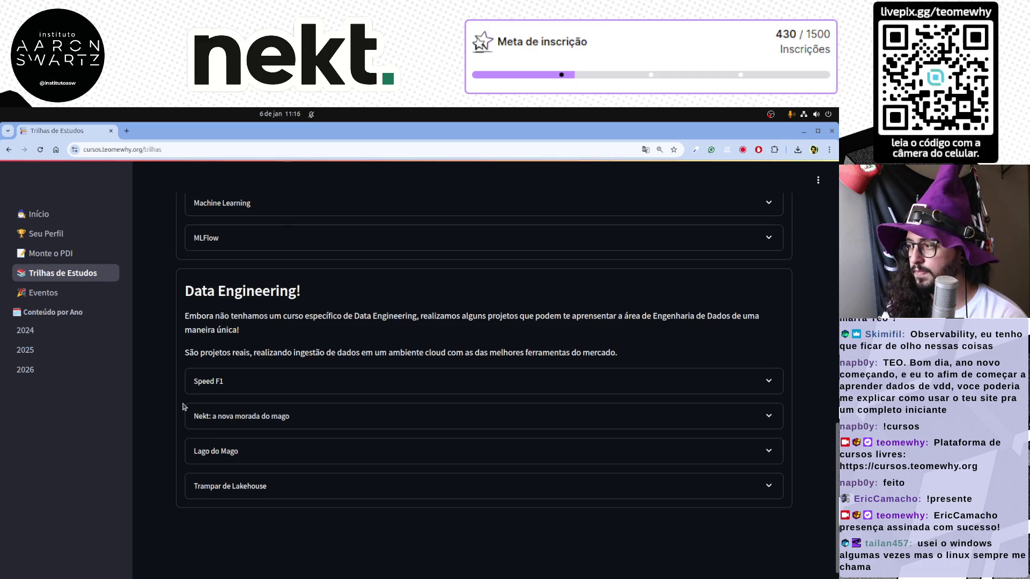
{"action": "scroll", "coordinate": [167, 405], "scroll_direction": "up", "scroll_amount": 1}
{"action": "scroll", "coordinate": [166, 404], "scroll_direction": "up", "scroll_amount": 2}
{"action": "scroll", "coordinate": [167, 404], "scroll_direction": "up", "scroll_amount": 2}
{"action": "scroll", "coordinate": [167, 405], "scroll_direction": "up", "scroll_amount": 5}
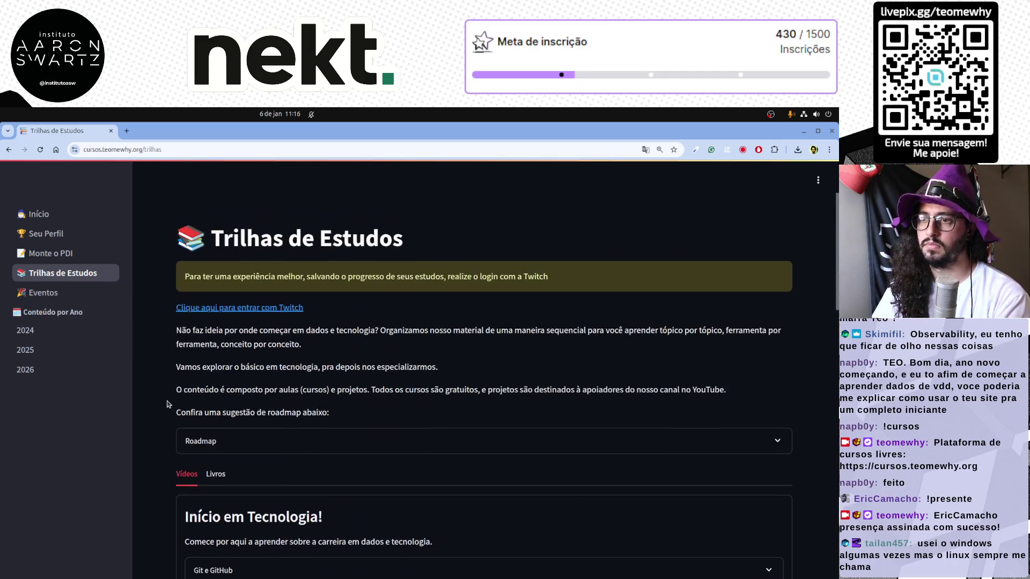
Return the site to Início, hide Chrome and Alt+Tab over to the Google Slides window.
{"action": "left_click", "coordinate": [71, 210]}
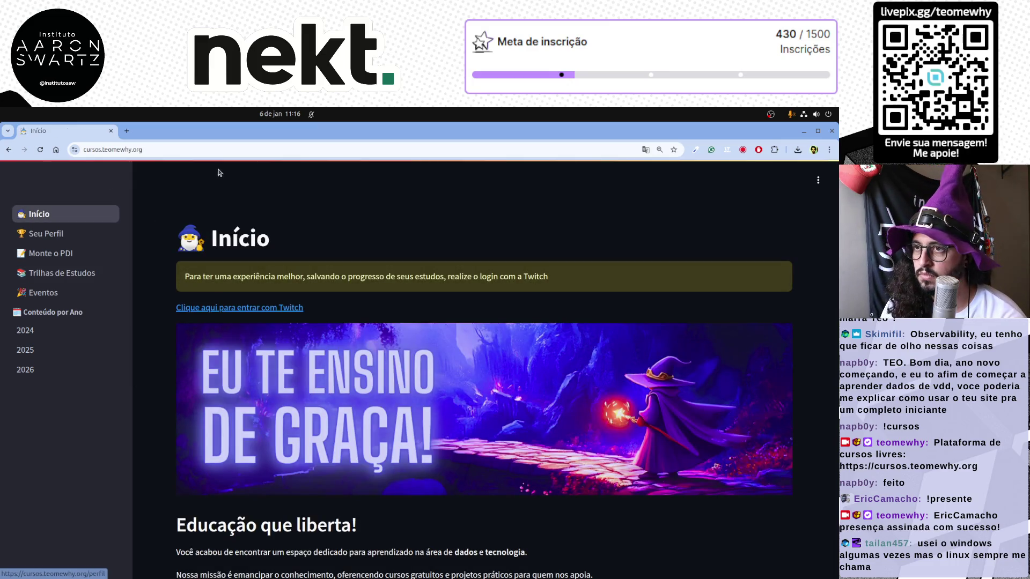
{"action": "left_click", "coordinate": [830, 133]}
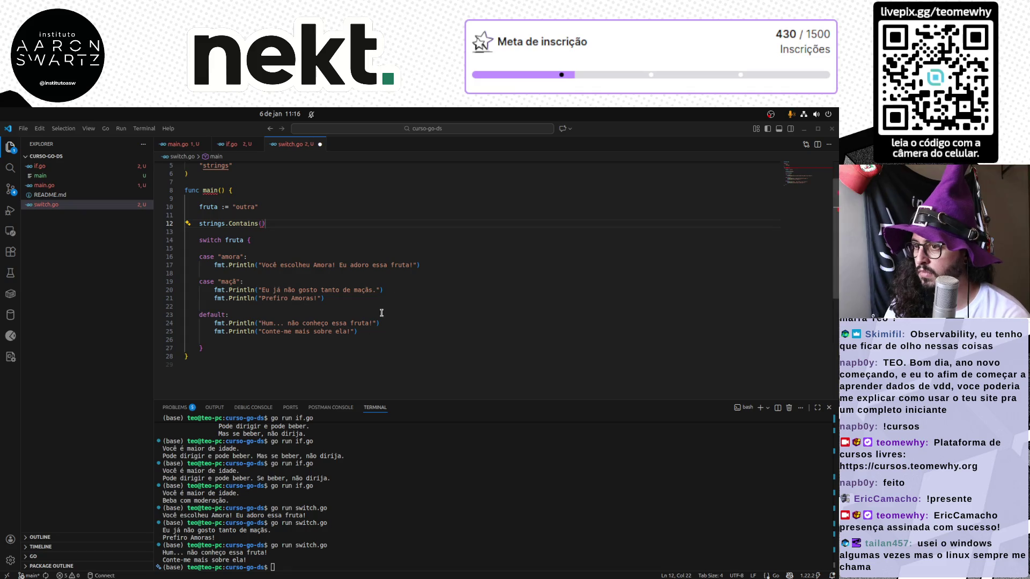
{"action": "key", "text": "alt+Tab"}
{"action": "key", "text": "alt+Tab"}
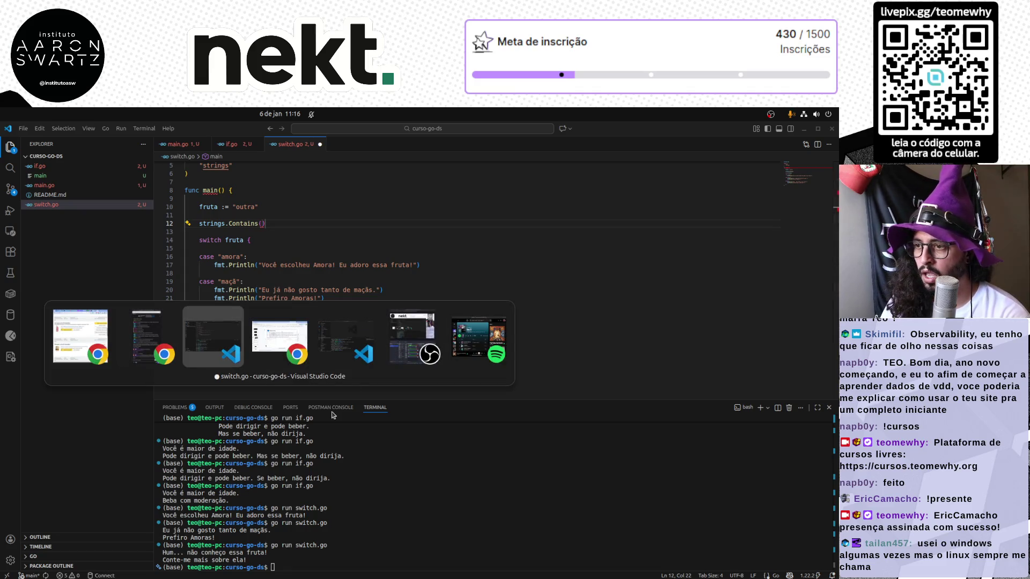
{"action": "key", "text": "alt+Tab"}
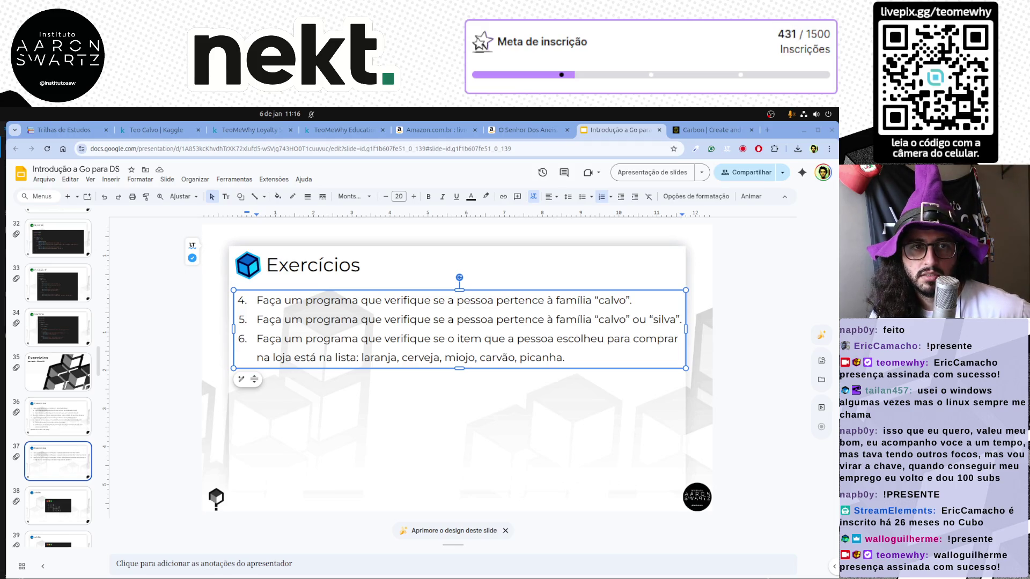
Append item 7 after exercise 6: average three grades and check passing against cutoff 6.
{"action": "left_click", "coordinate": [206, 431]}
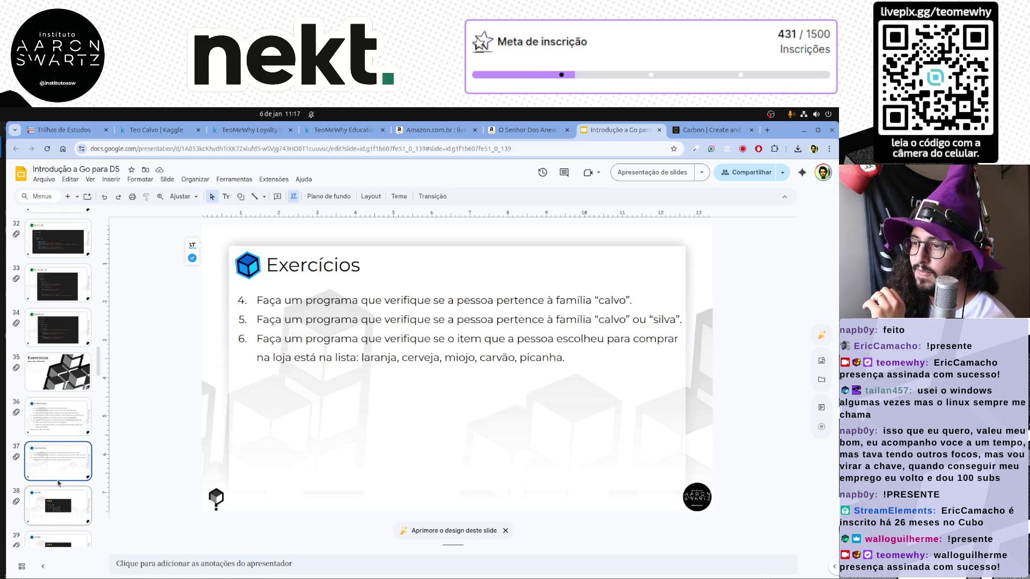
{"action": "left_click", "coordinate": [454, 356]}
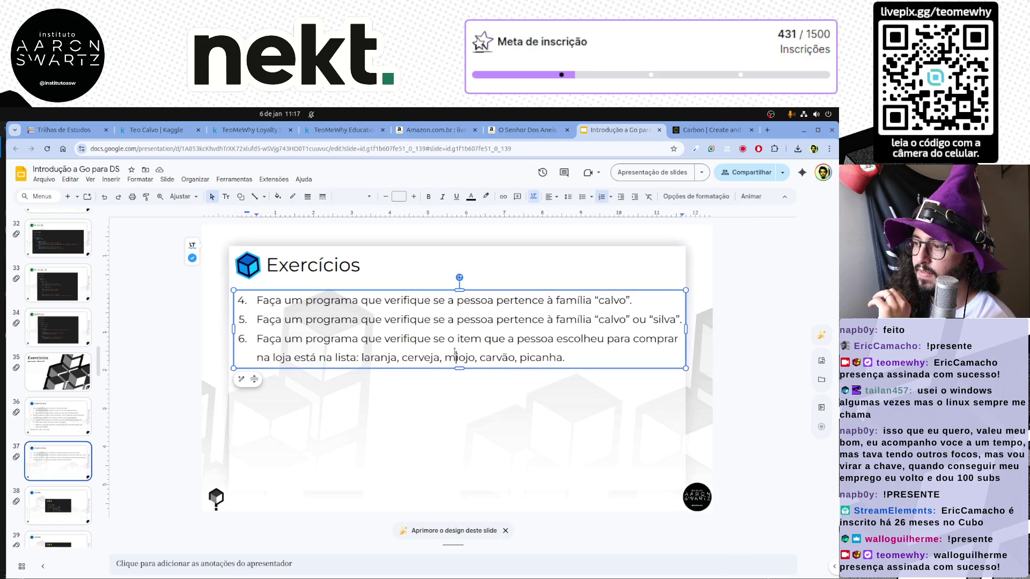
{"action": "left_click", "coordinate": [74, 413]}
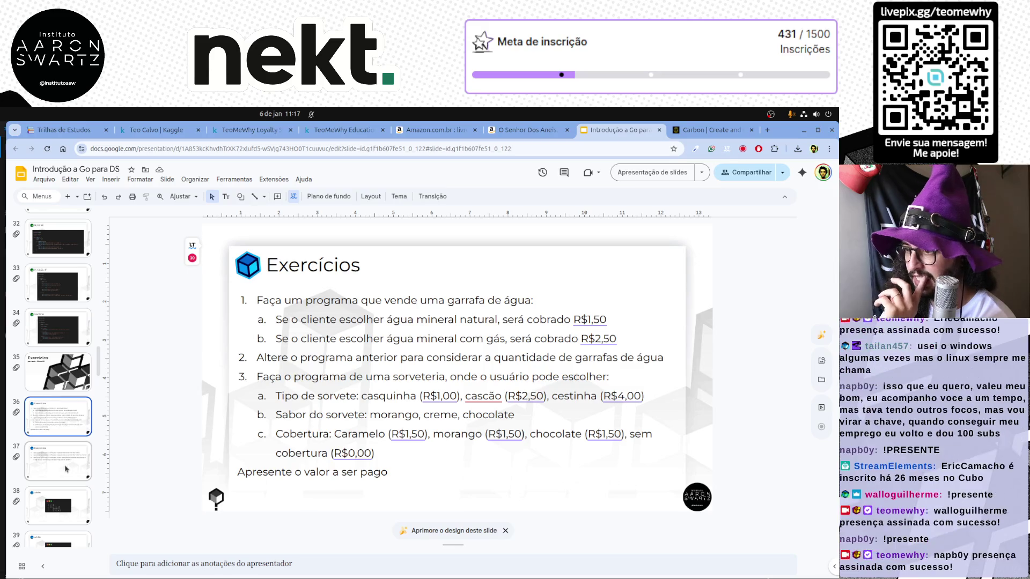
{"action": "left_click", "coordinate": [66, 468]}
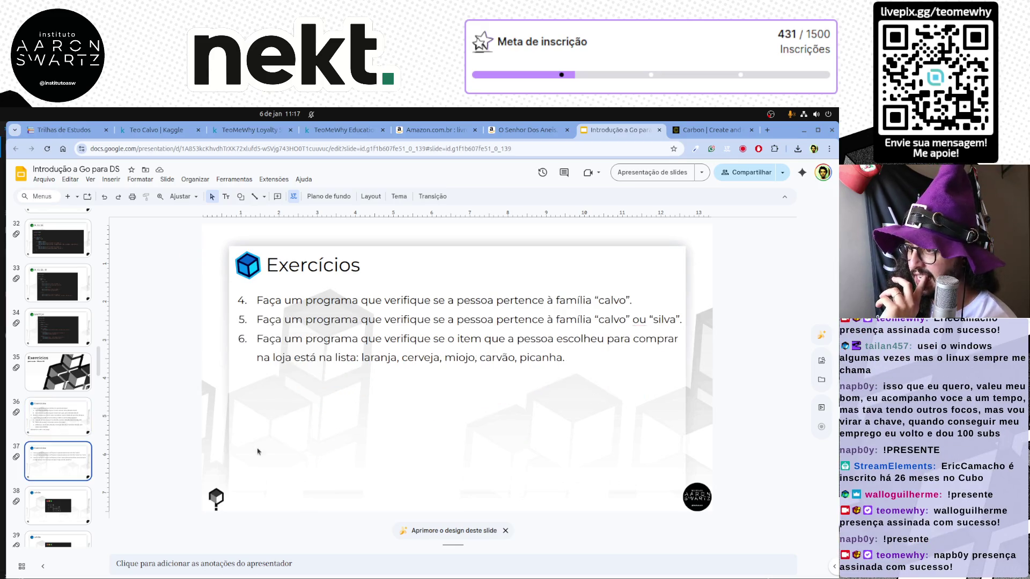
{"action": "left_click", "coordinate": [590, 358]}
{"action": "key", "text": "Return"}
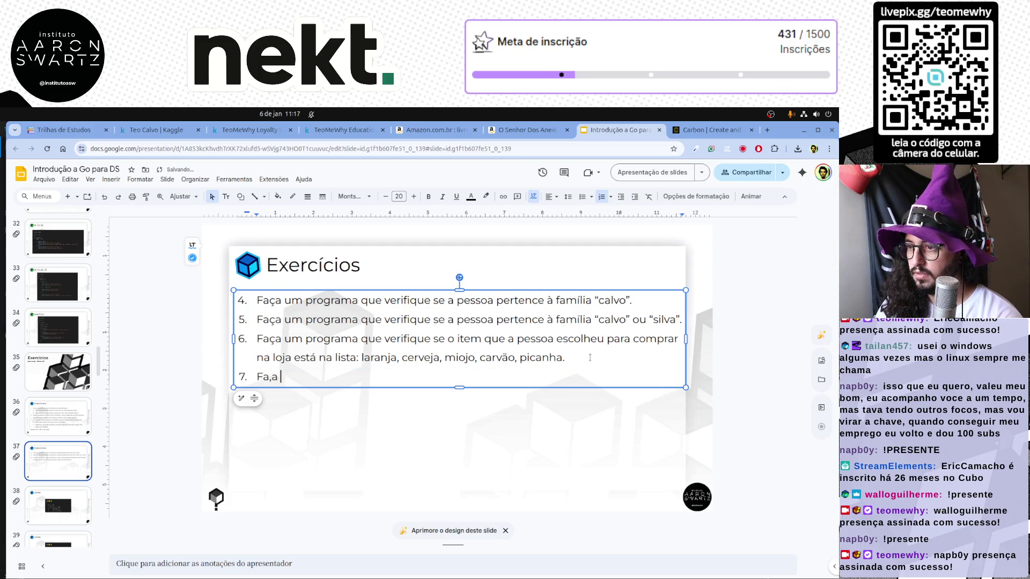
{"action": "type", "text": "a um programa"}
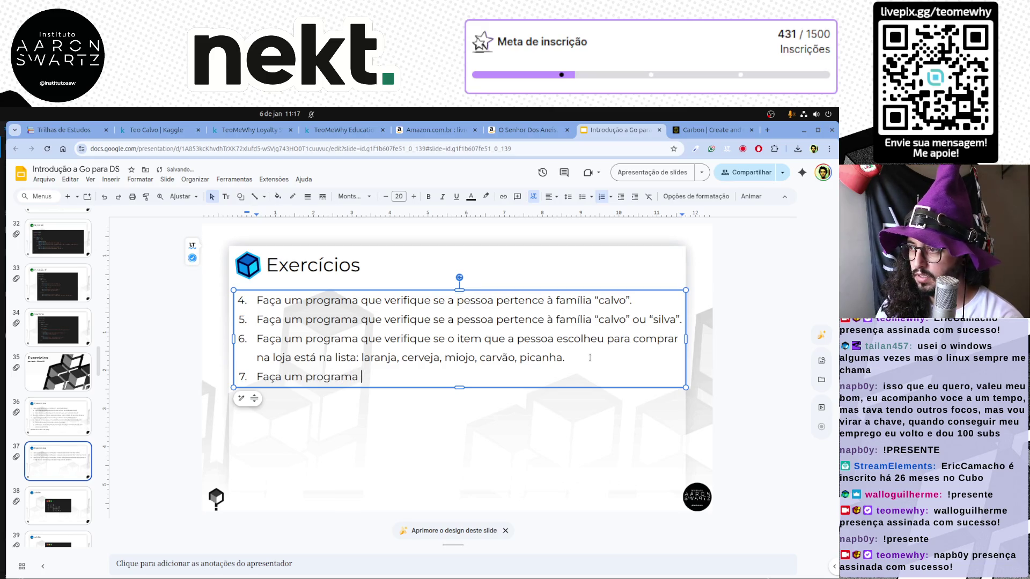
{"action": "type", "text": " que a pessoa entra com 3 notas e ver"}
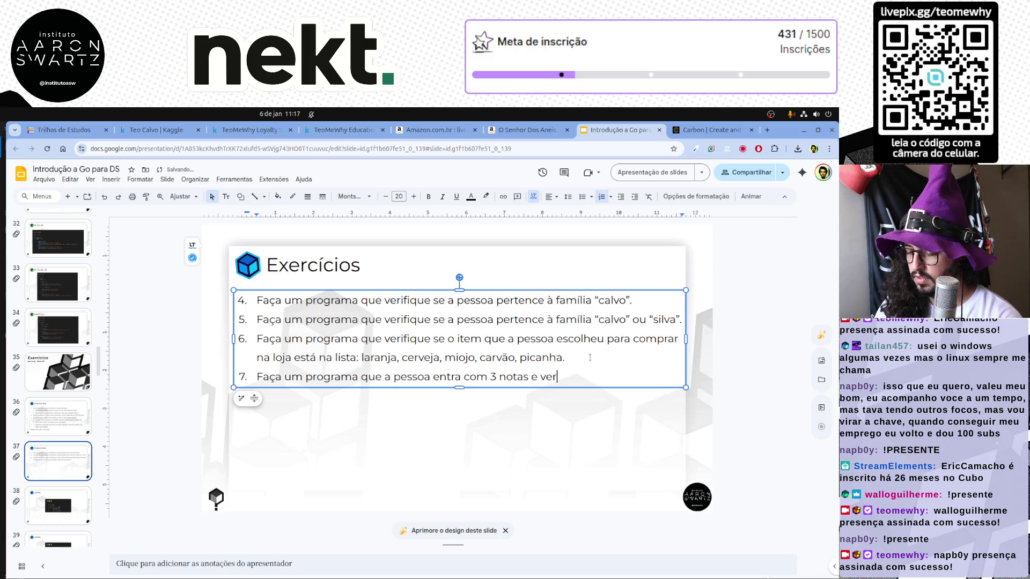
{"action": "type", "text": "ificamos se a média del"}
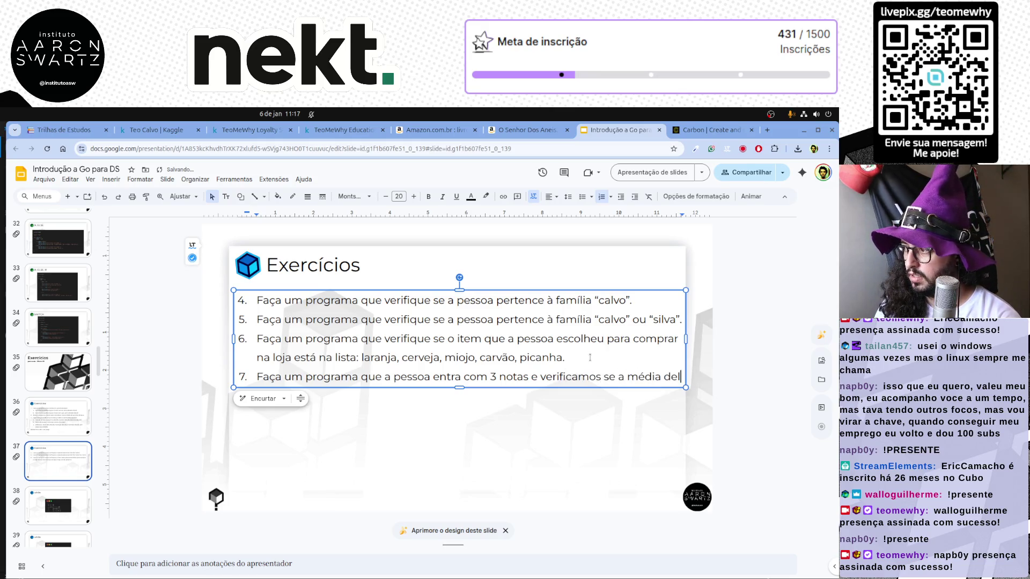
{"action": "type", "text": "as é suficiente para passar na prova"}
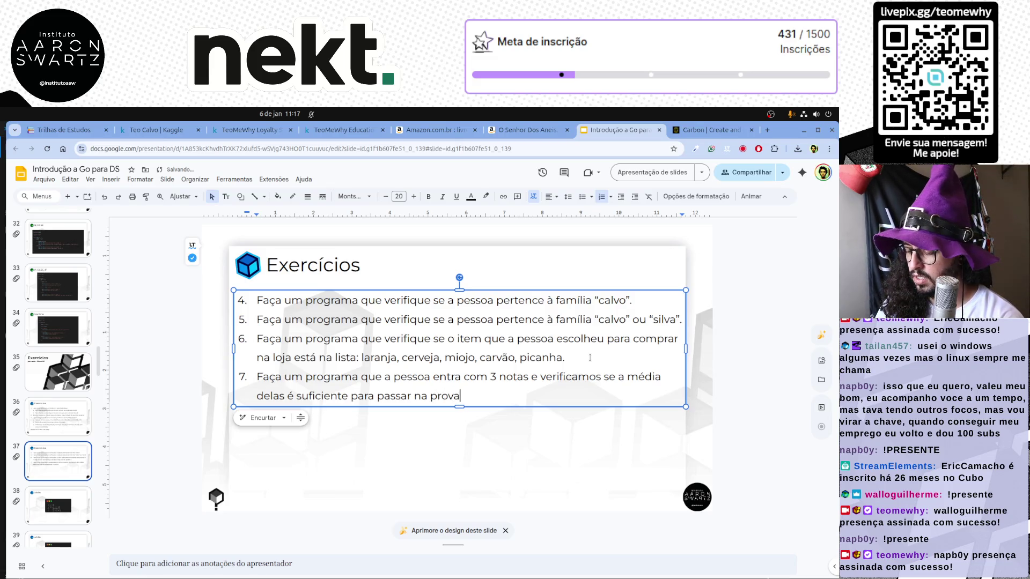
{"action": "type", "text": ". Nota de corte"}
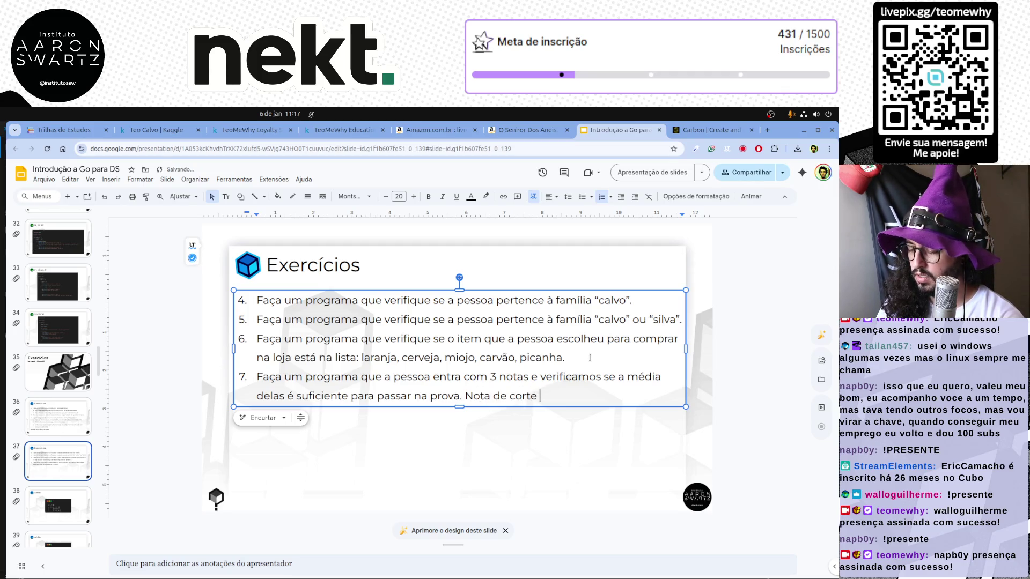
{"action": "type", "text": "6."}
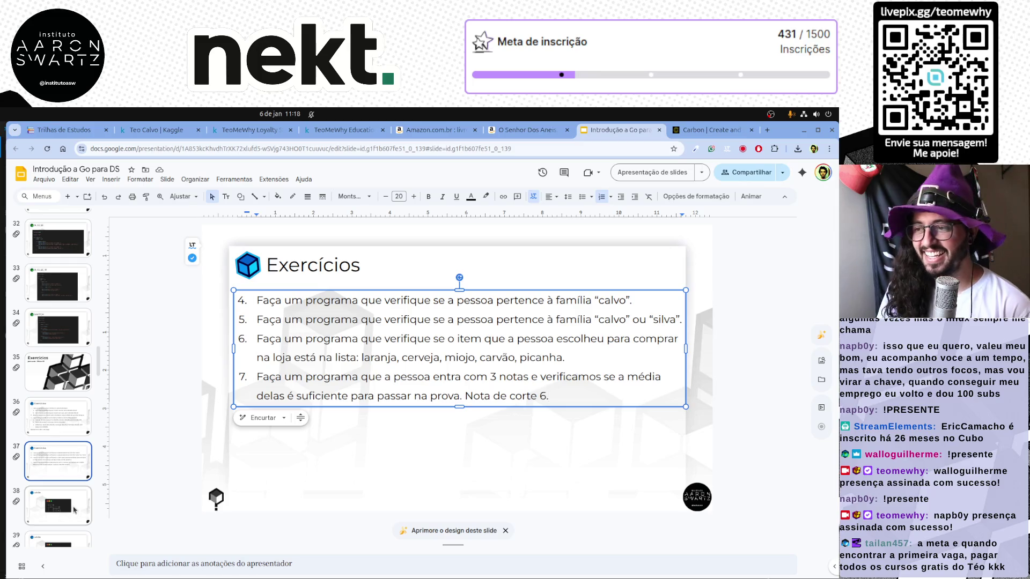
{"action": "left_click", "coordinate": [182, 442]}
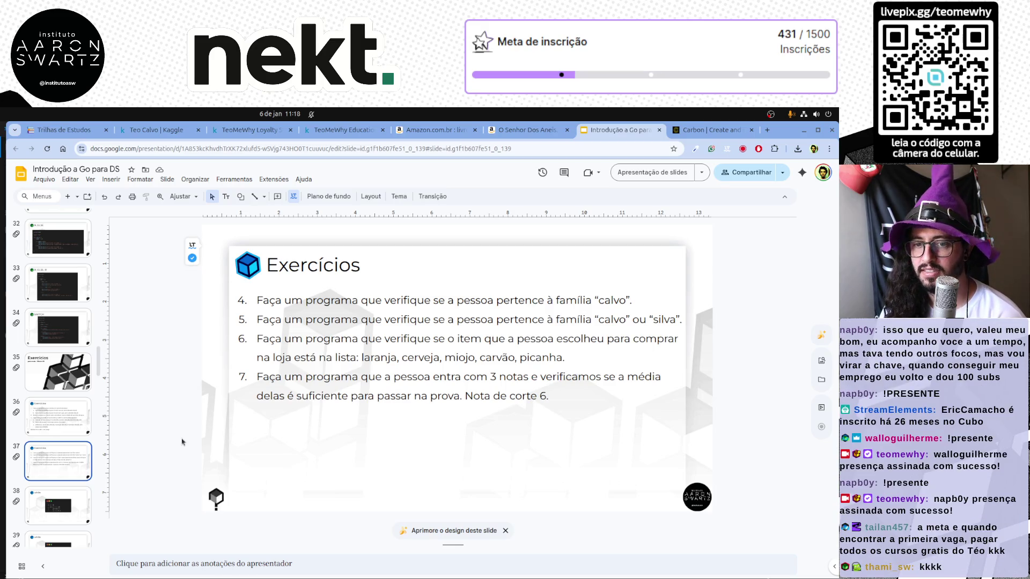
Step through the Exercícios slides to the while code slide and select its title word.
{"action": "left_click", "coordinate": [59, 433]}
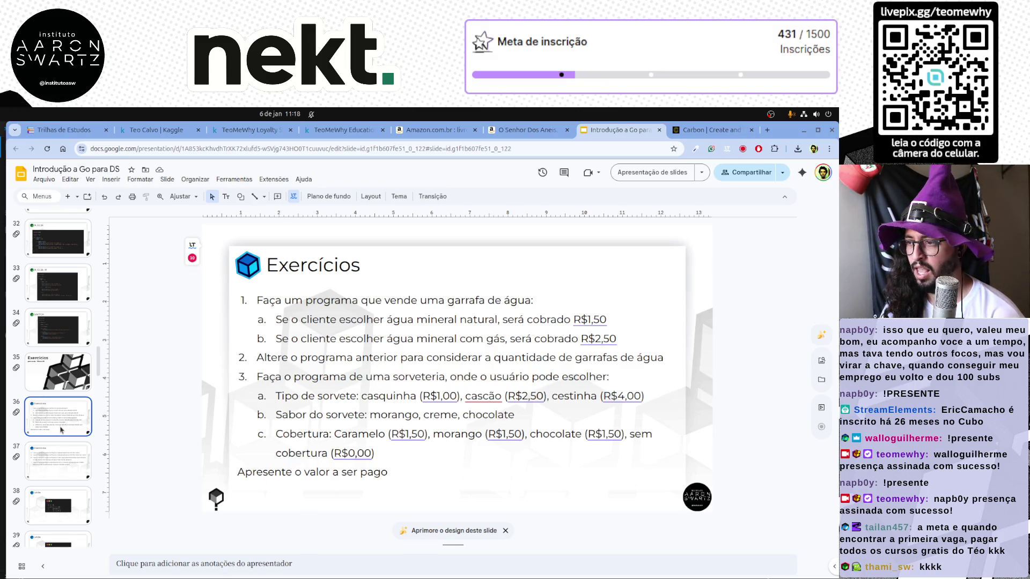
{"action": "left_click", "coordinate": [61, 462]}
{"action": "left_click", "coordinate": [65, 498]}
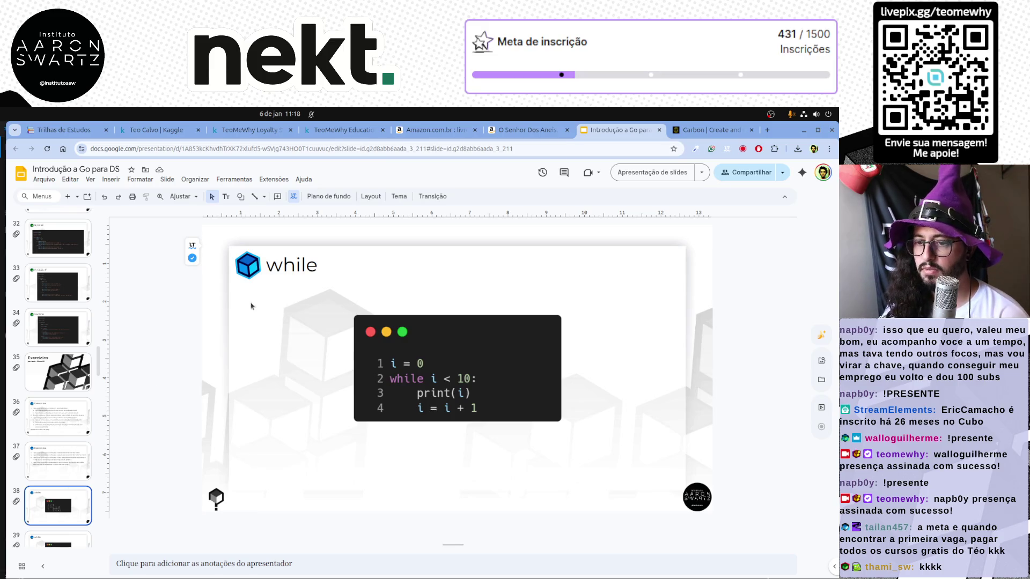
{"action": "double_click", "coordinate": [294, 268]}
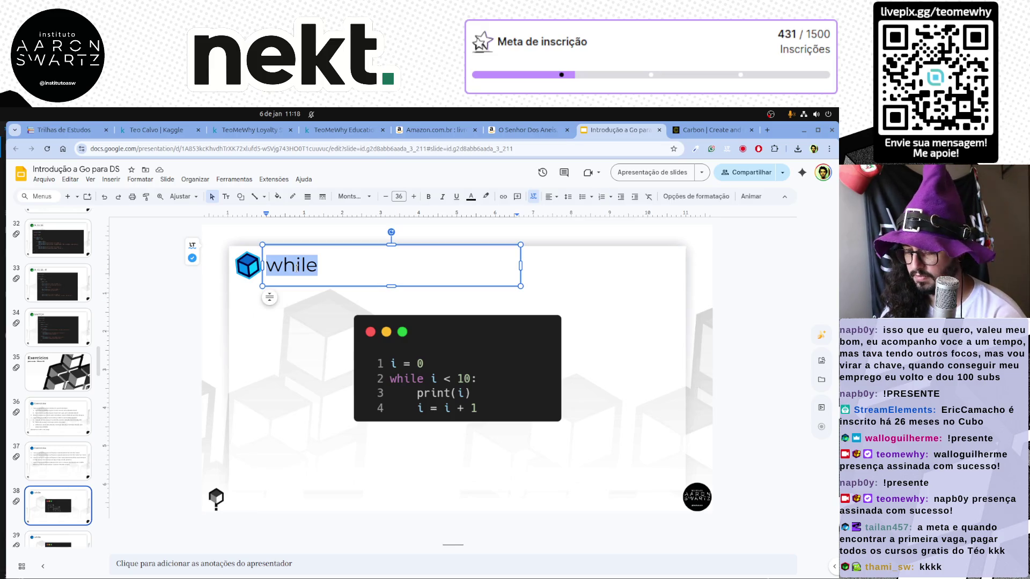
{"action": "type", "text": "for"}
Confirm the 'for' title and select the cube logo on the first Exercícios slide.
{"action": "left_click", "coordinate": [58, 329]}
{"action": "left_click", "coordinate": [248, 265]}
{"action": "left_click", "coordinate": [85, 402]}
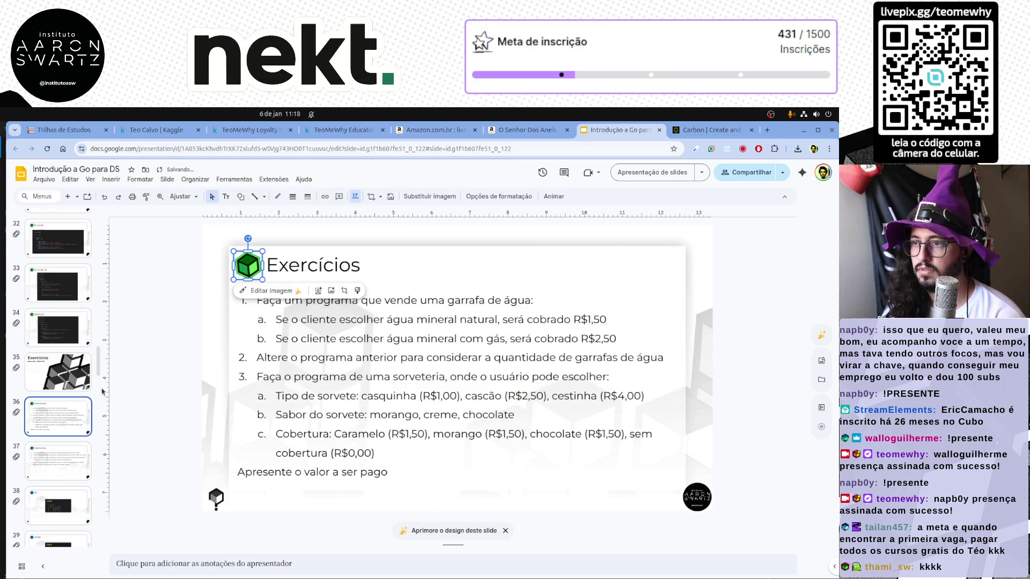
{"action": "left_click", "coordinate": [211, 298]}
{"action": "left_click", "coordinate": [249, 271]}
{"action": "right_click", "coordinate": [250, 274]}
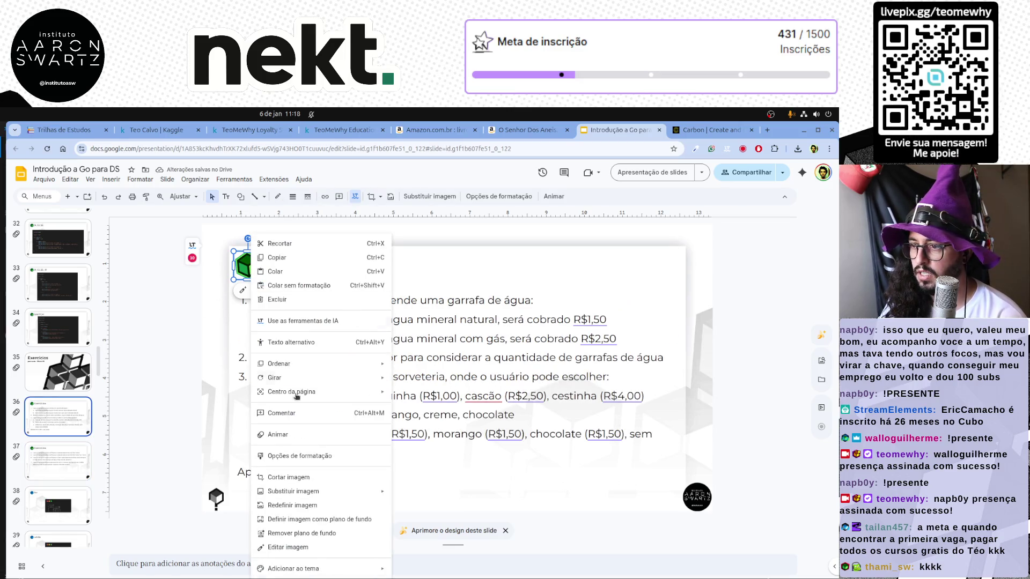
Send the cube logo to the back on the SWITCH, IF ELSE IF and IF ELSE slides.
{"action": "left_click", "coordinate": [58, 326]}
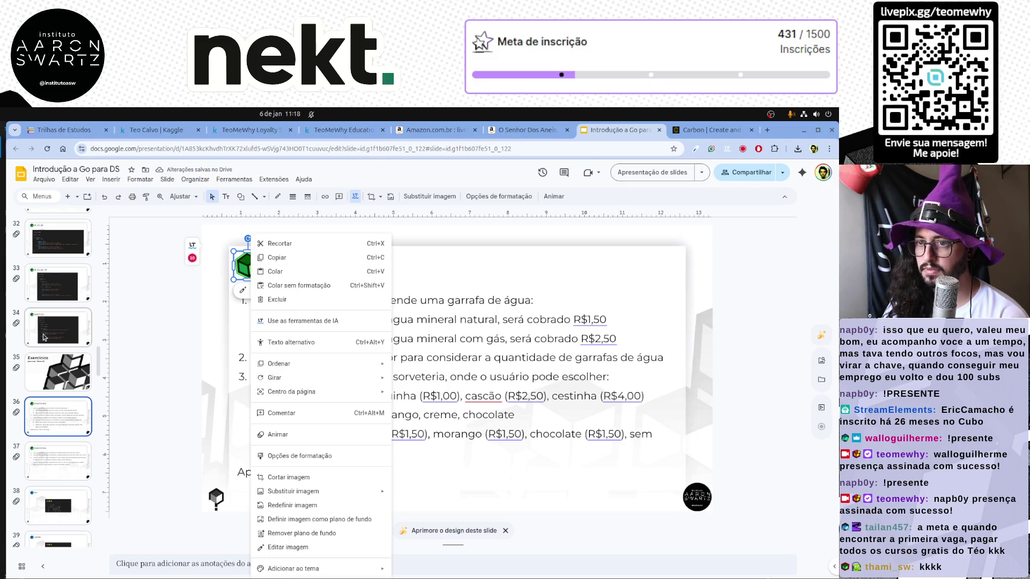
{"action": "left_click", "coordinate": [250, 267]}
{"action": "right_click", "coordinate": [249, 266]}
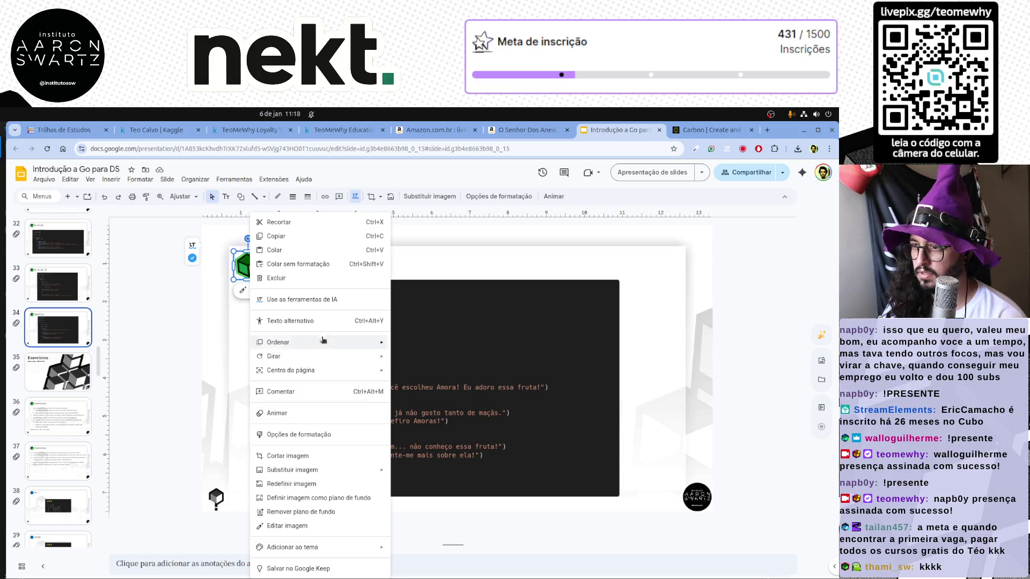
{"action": "mouse_move", "coordinate": [278, 342]}
{"action": "left_click", "coordinate": [438, 392]}
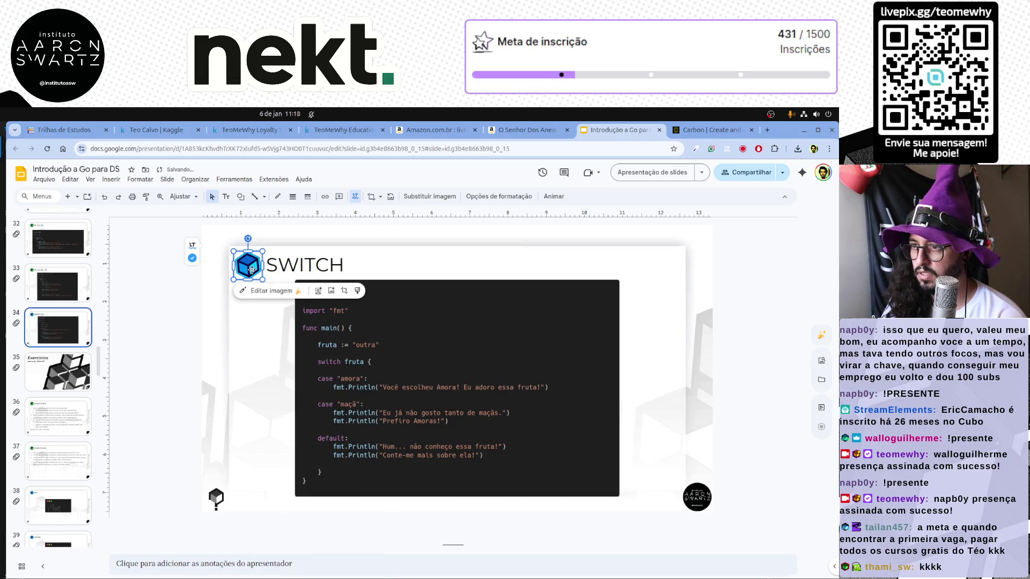
{"action": "left_click", "coordinate": [68, 284]}
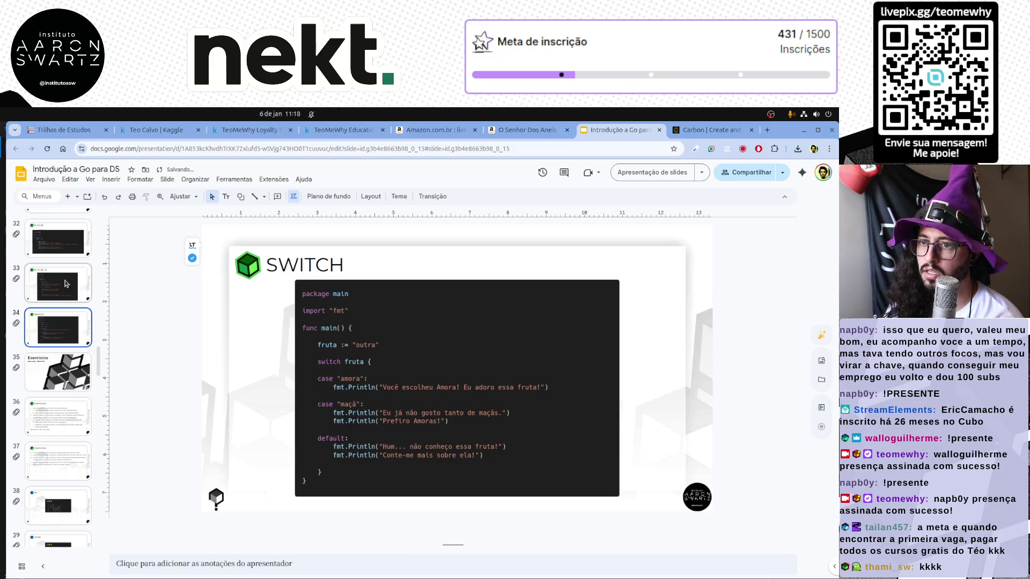
{"action": "left_click", "coordinate": [246, 268]}
{"action": "right_click", "coordinate": [256, 278]}
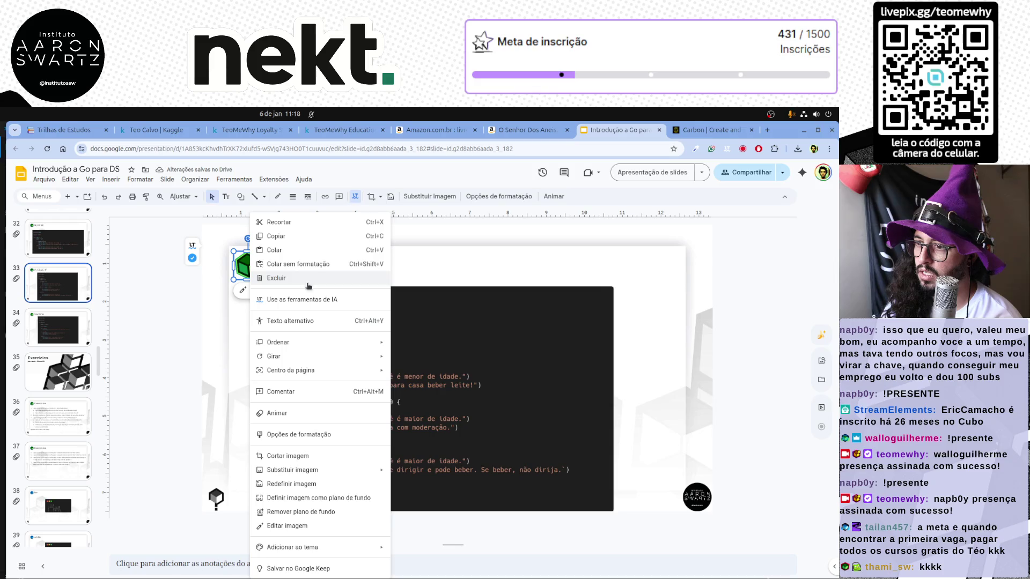
{"action": "mouse_move", "coordinate": [277, 342]}
{"action": "left_click", "coordinate": [419, 374]}
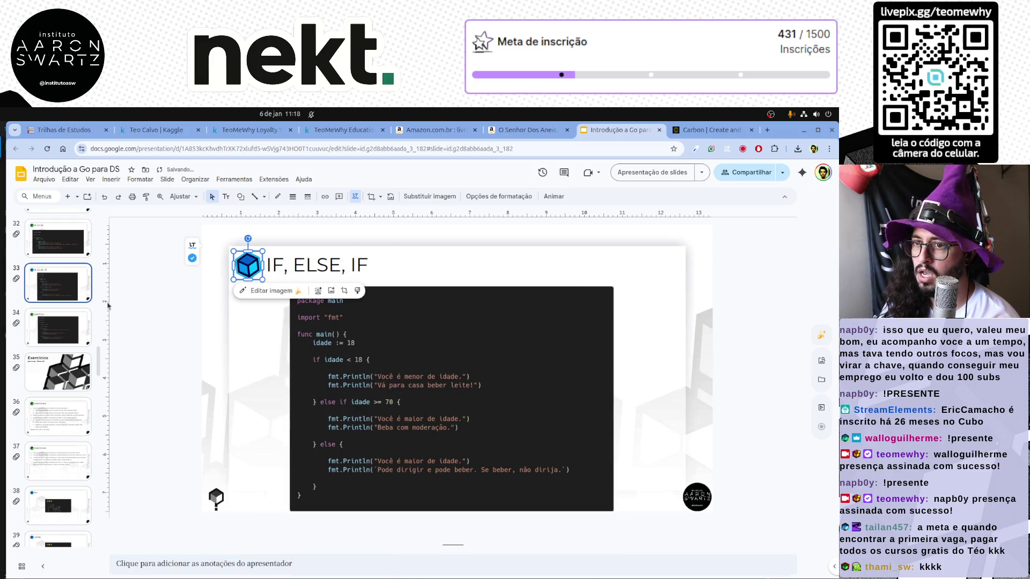
{"action": "left_click", "coordinate": [58, 241]}
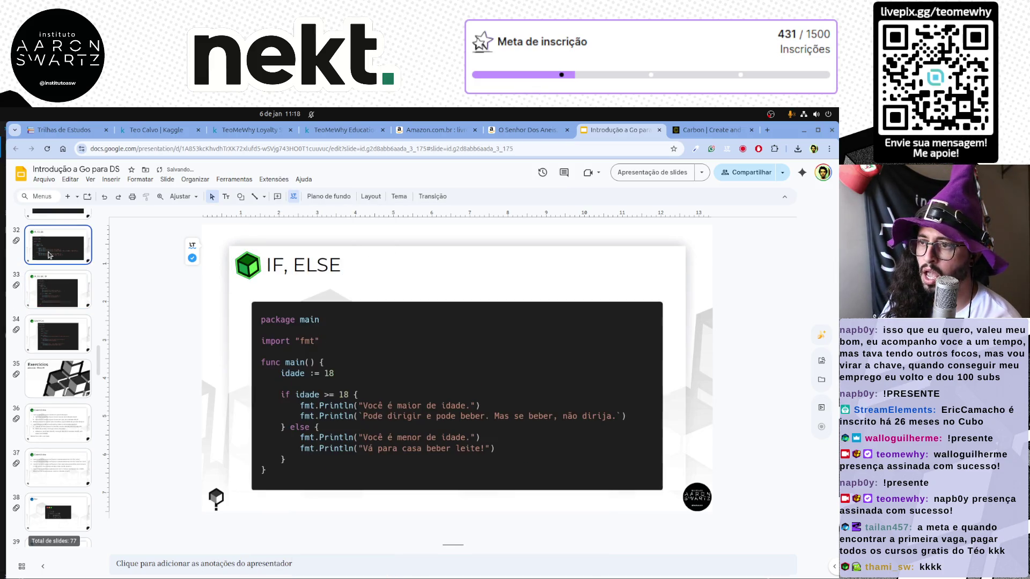
{"action": "left_click", "coordinate": [246, 265]}
{"action": "right_click", "coordinate": [251, 264]}
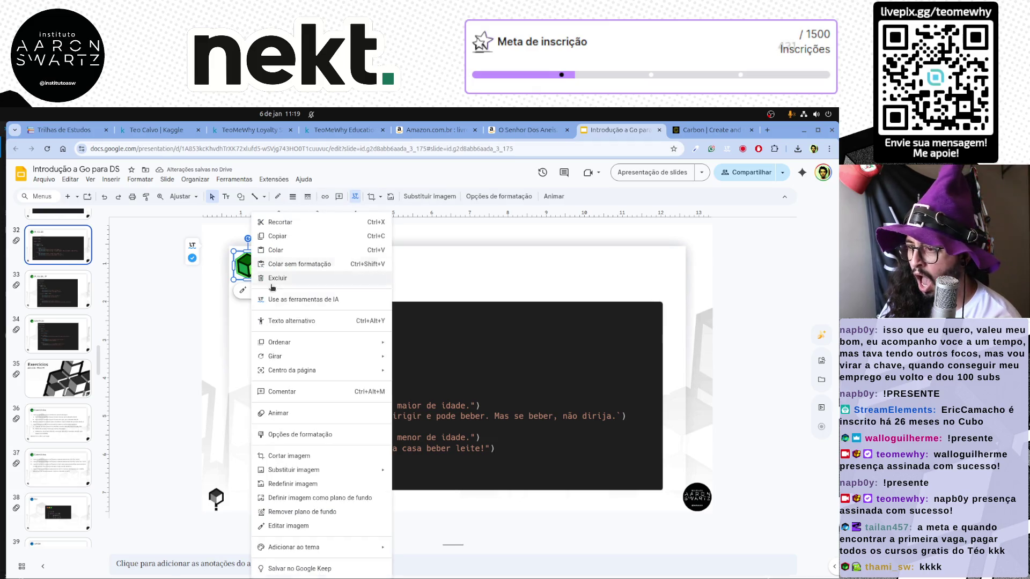
{"action": "mouse_move", "coordinate": [318, 342]}
{"action": "left_click", "coordinate": [432, 385]}
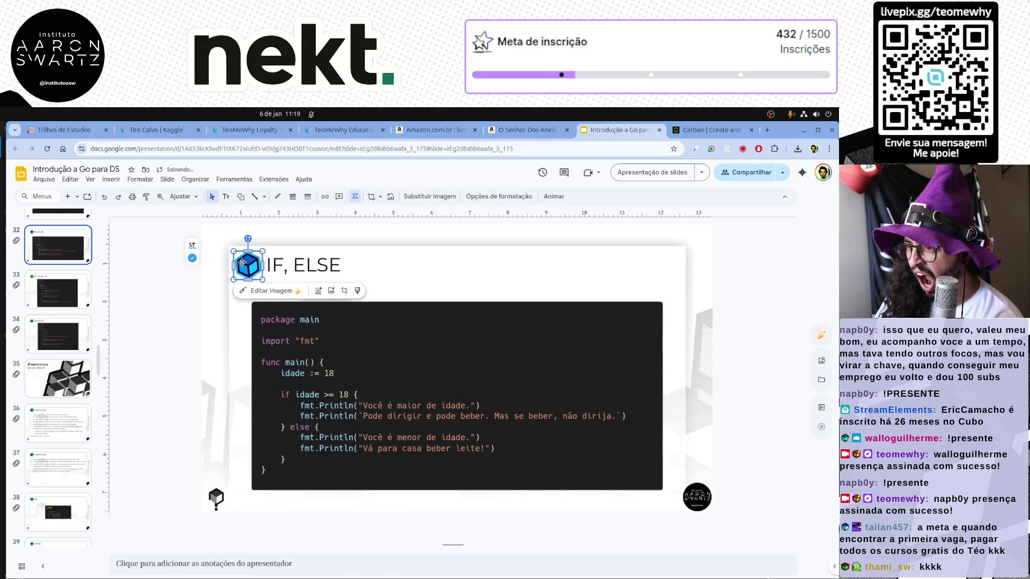
Send the cube logo to the back on the IF slide.
{"action": "key", "text": "Escape"}
{"action": "key", "text": "Up"}
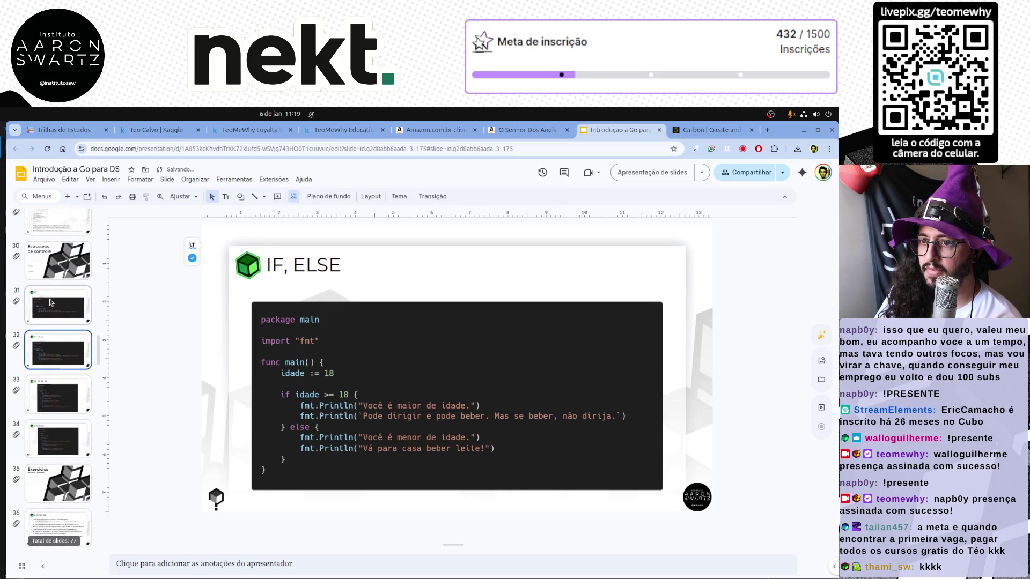
{"action": "left_click", "coordinate": [250, 265]}
{"action": "right_click", "coordinate": [250, 266]}
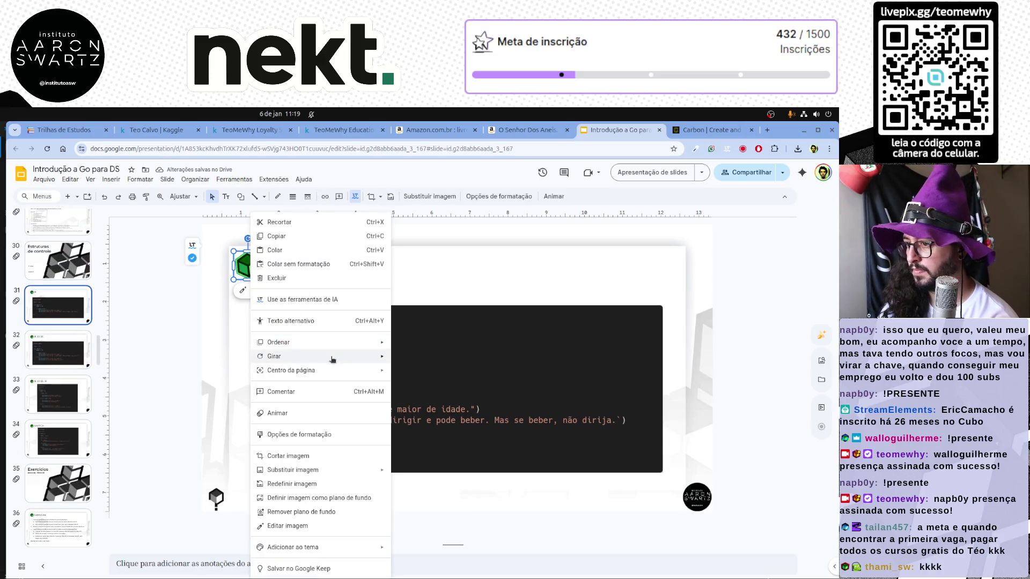
{"action": "left_click", "coordinate": [448, 387]}
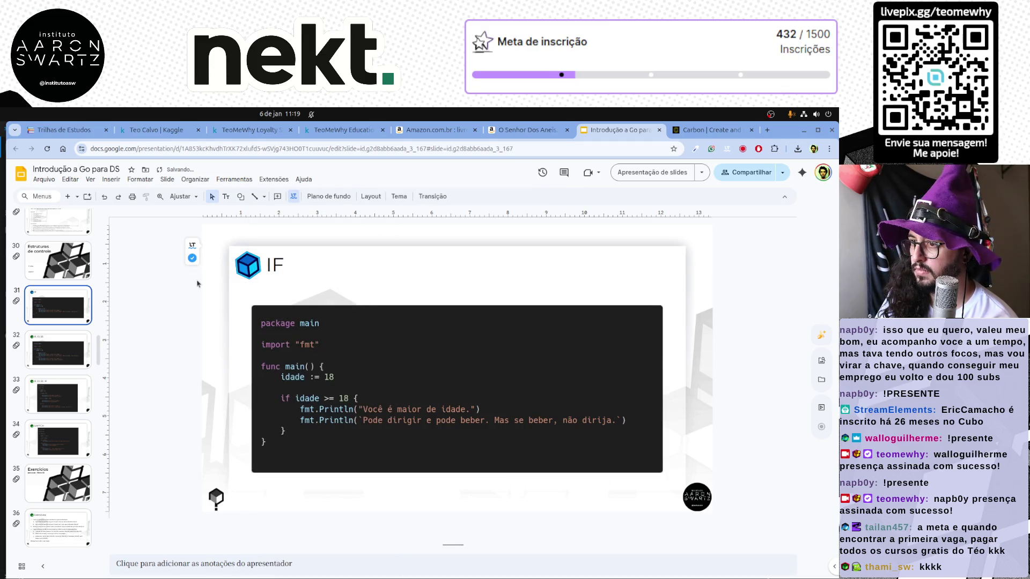
{"action": "left_click", "coordinate": [244, 265]}
{"action": "left_click", "coordinate": [131, 305]}
{"action": "scroll", "coordinate": [56, 333], "scroll_direction": "down", "scroll_amount": 3}
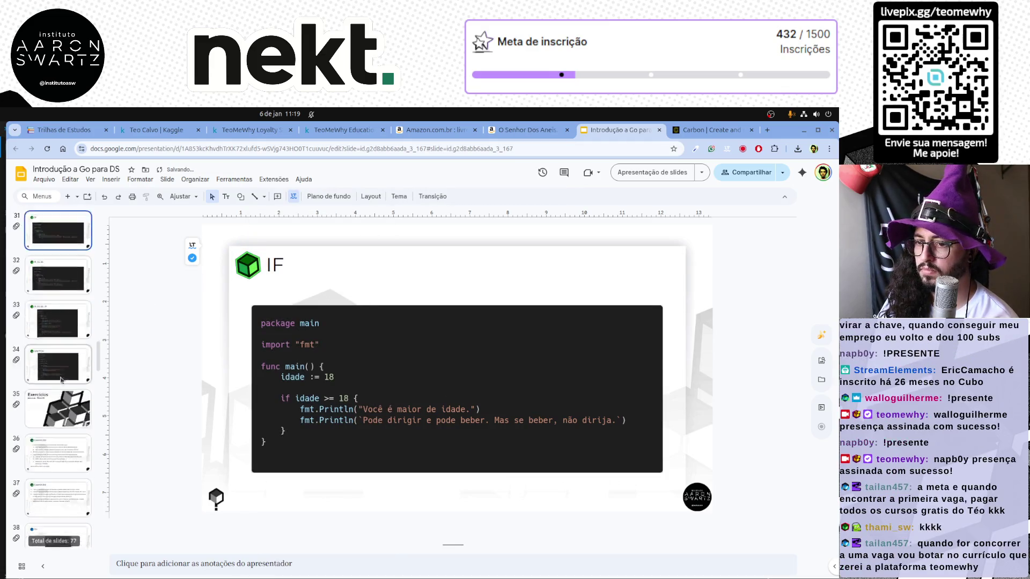
Send the cube logo to the back on both Exercícios slides.
{"action": "left_click", "coordinate": [55, 333]}
{"action": "left_click", "coordinate": [245, 266]}
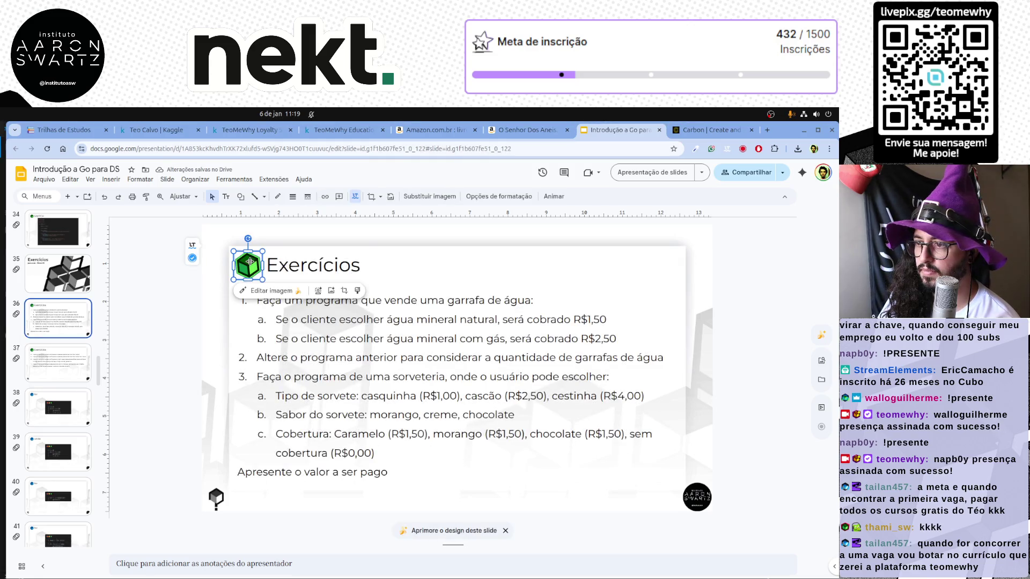
{"action": "right_click", "coordinate": [249, 266]}
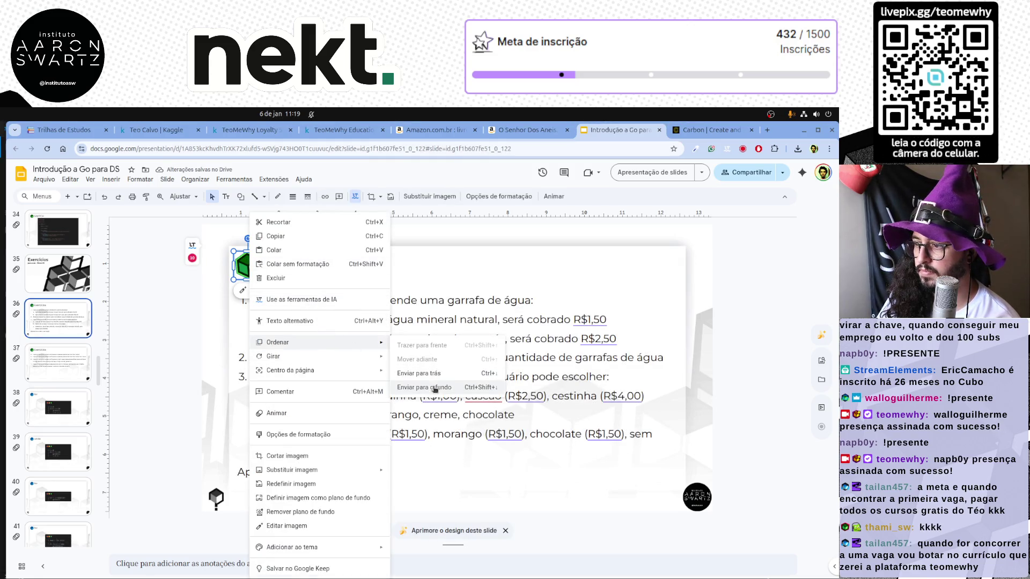
{"action": "left_click", "coordinate": [447, 387]}
{"action": "key", "text": "Escape"}
{"action": "key", "text": "Down"}
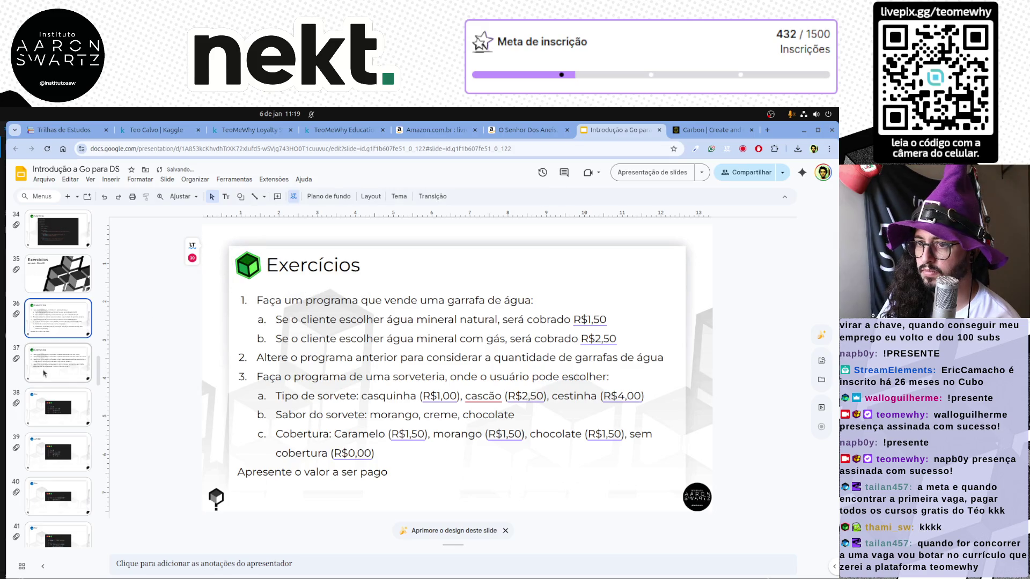
{"action": "left_click", "coordinate": [246, 266]}
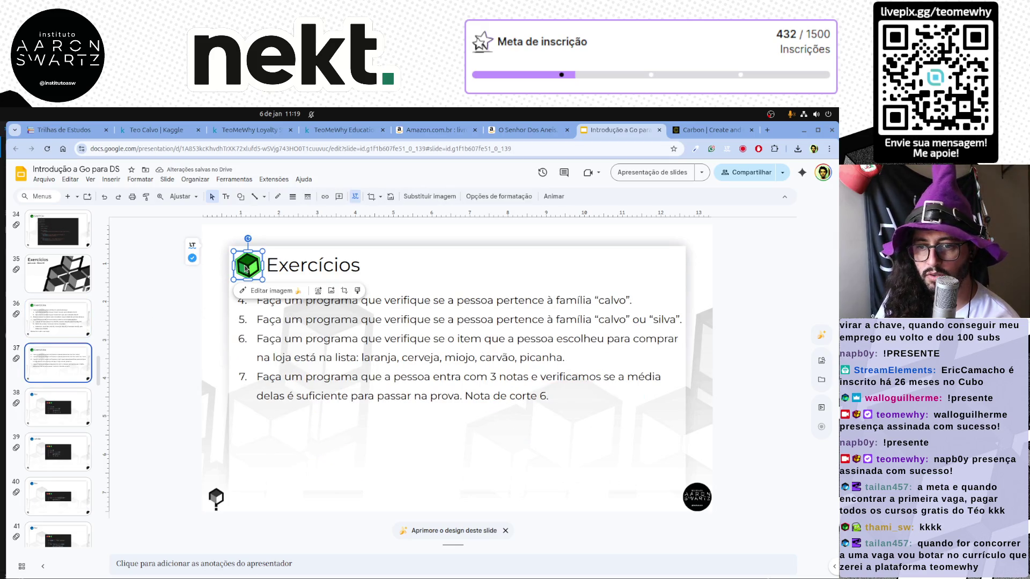
{"action": "right_click", "coordinate": [246, 268]}
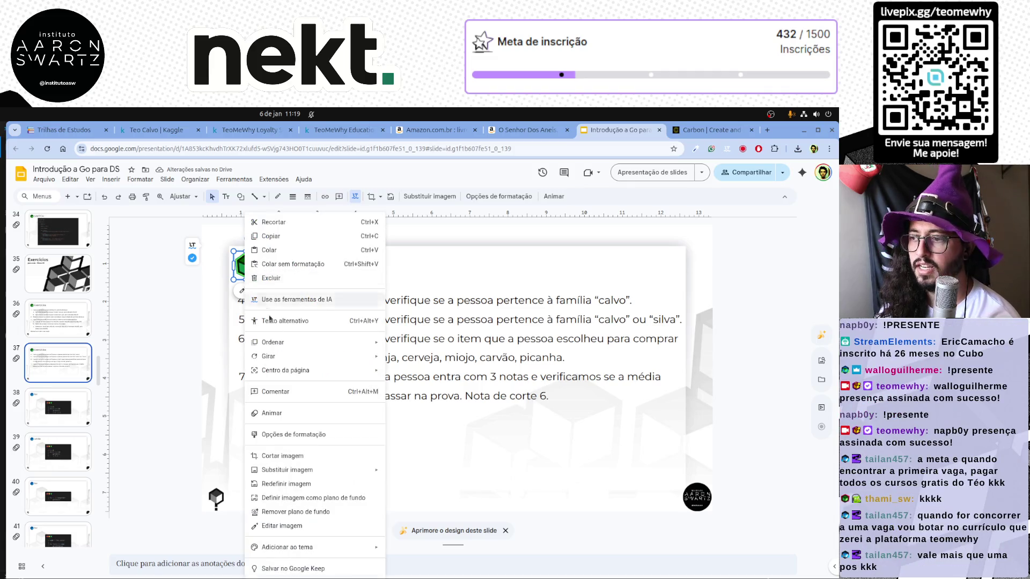
{"action": "mouse_move", "coordinate": [273, 342]}
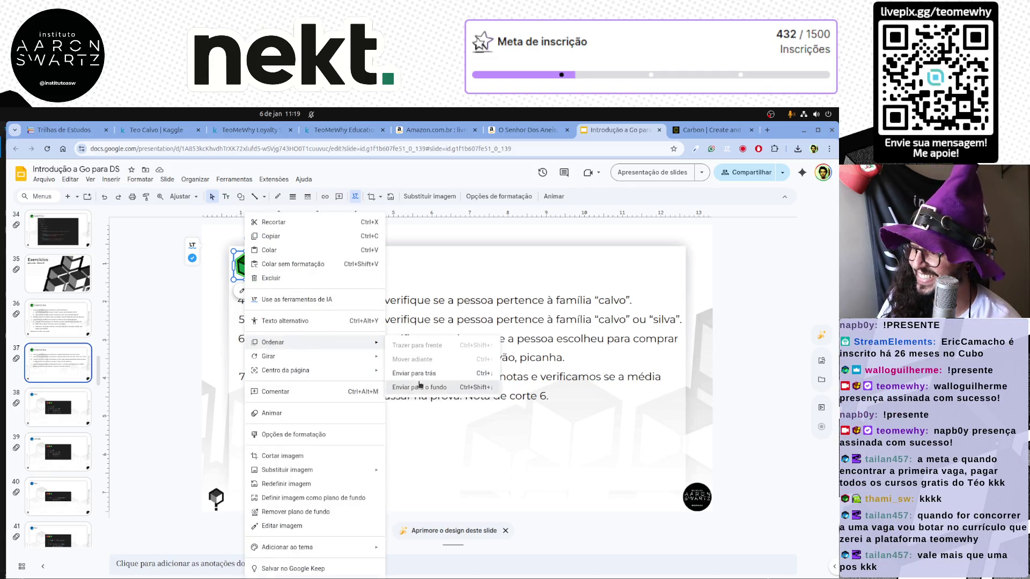
{"action": "left_click", "coordinate": [418, 385]}
{"action": "key", "text": "Escape"}
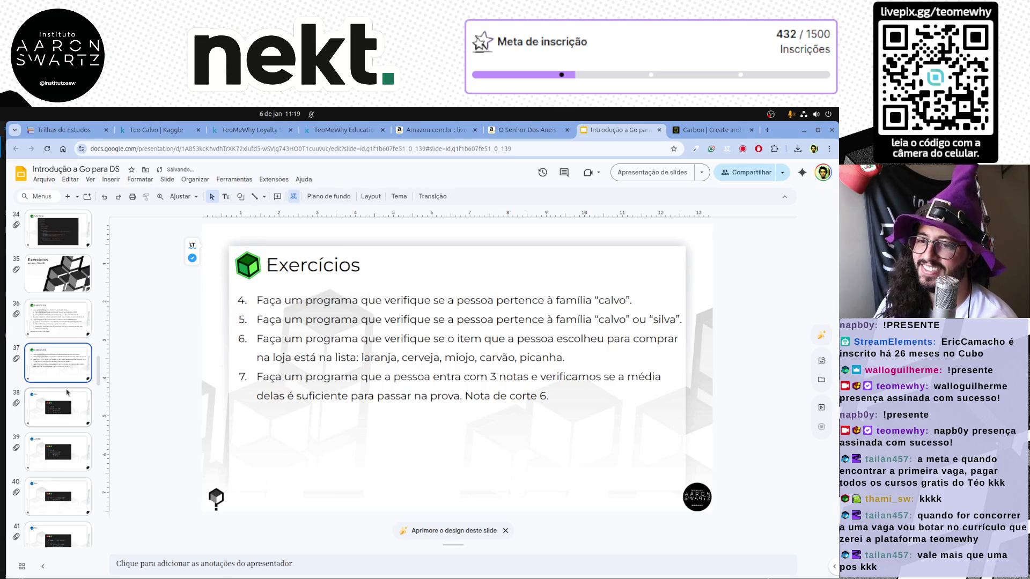
Delete and restore the for slide's logo, then delete the three slides following the for slide.
{"action": "left_click", "coordinate": [69, 391]}
{"action": "left_click", "coordinate": [245, 271]}
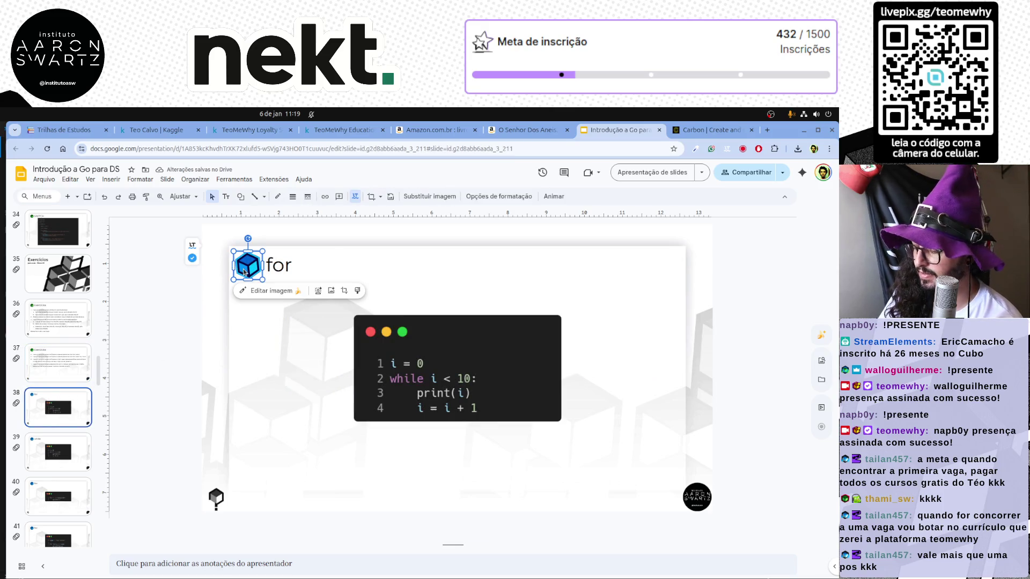
{"action": "key", "text": "Delete"}
{"action": "key", "text": "ctrl+z"}
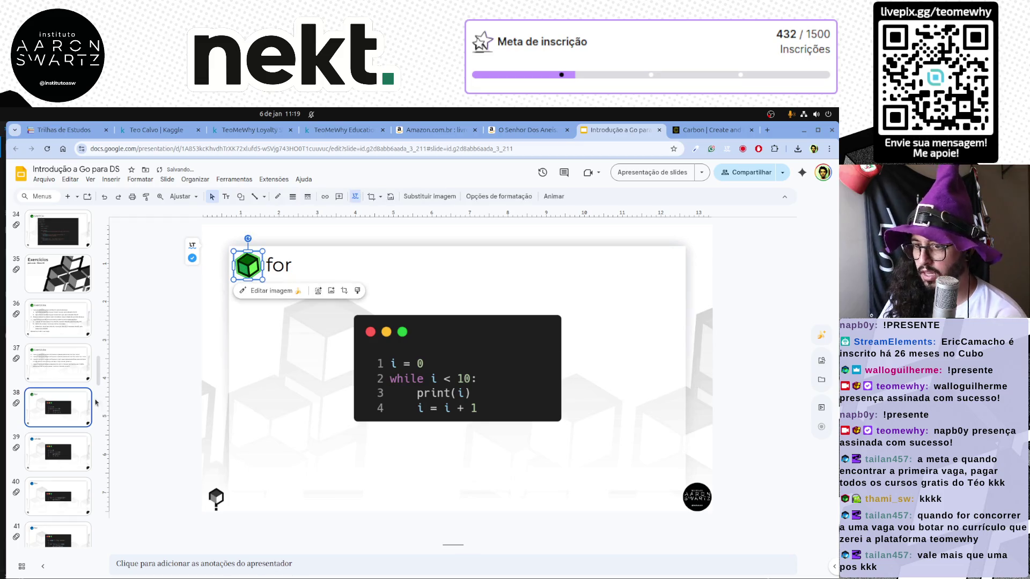
{"action": "left_click", "coordinate": [68, 443]}
{"action": "scroll", "coordinate": [64, 402], "scroll_direction": "down", "scroll_amount": 2}
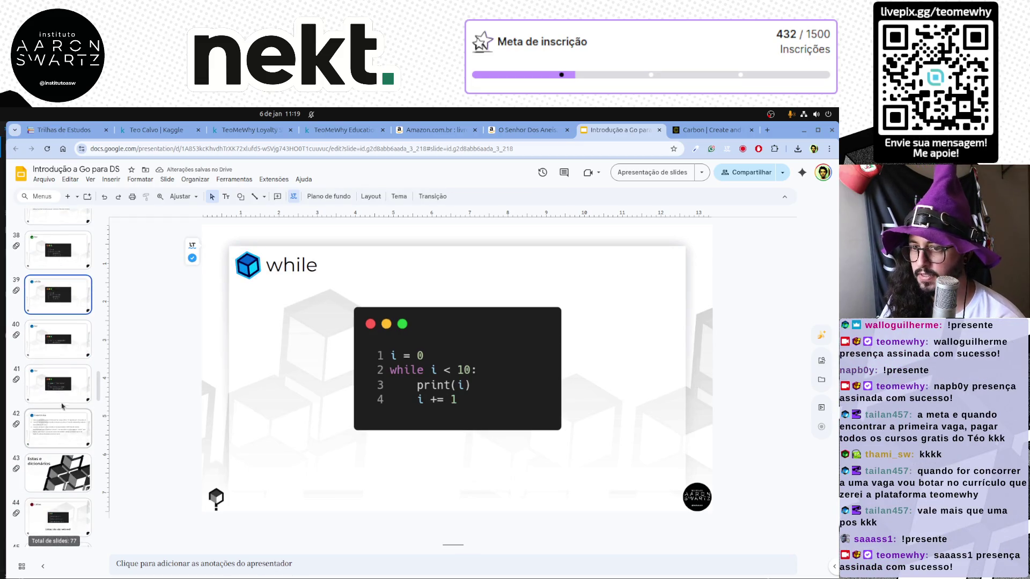
{"action": "left_click", "coordinate": [61, 394], "text": "shift"}
{"action": "key", "text": "Delete"}
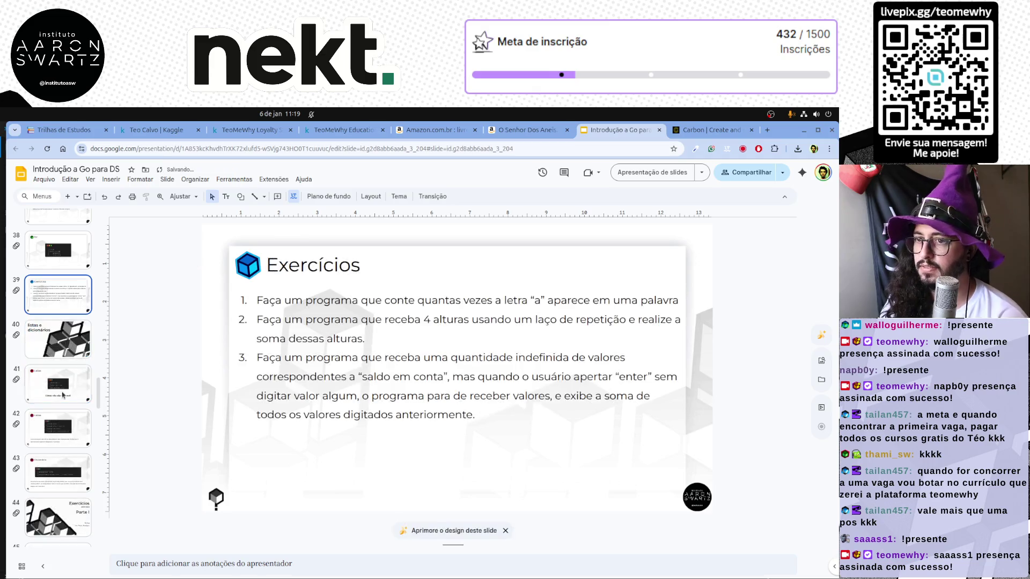